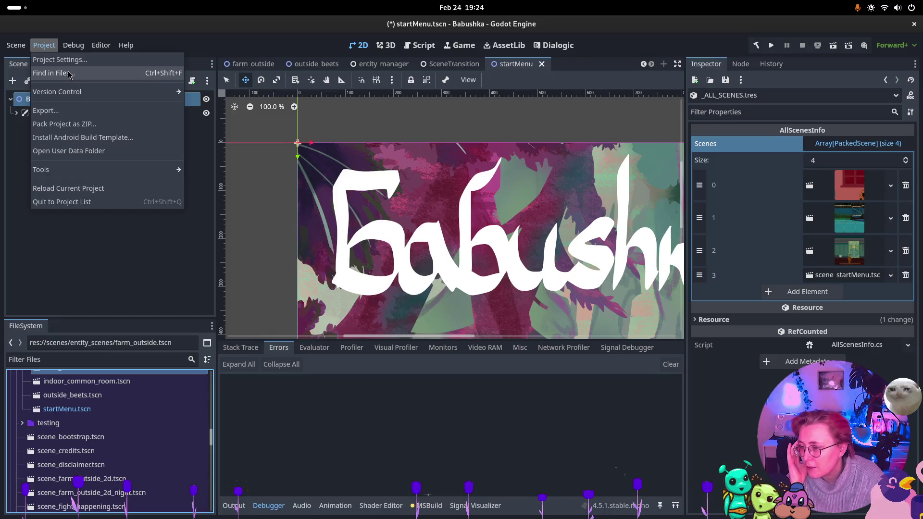
# - Check the EntityManager autoload path in Project Settings
pyautogui.click(96, 59)
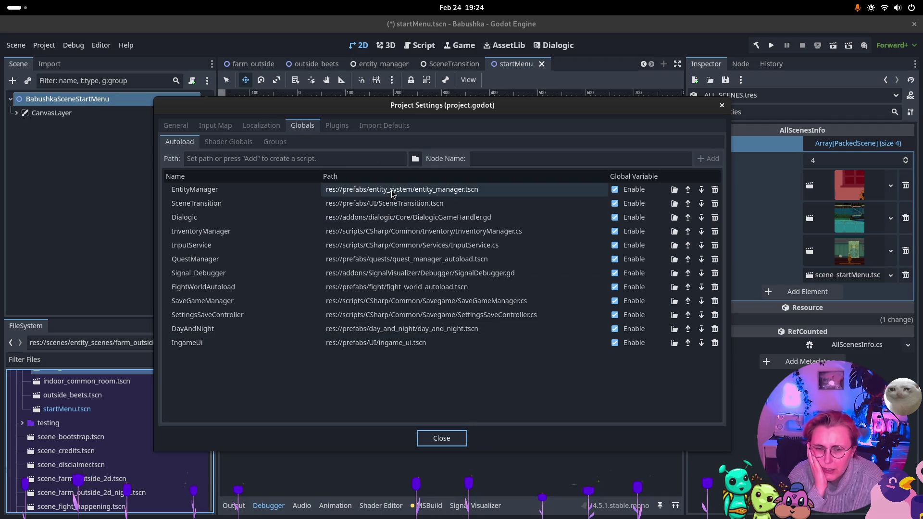
pyautogui.click(459, 190)
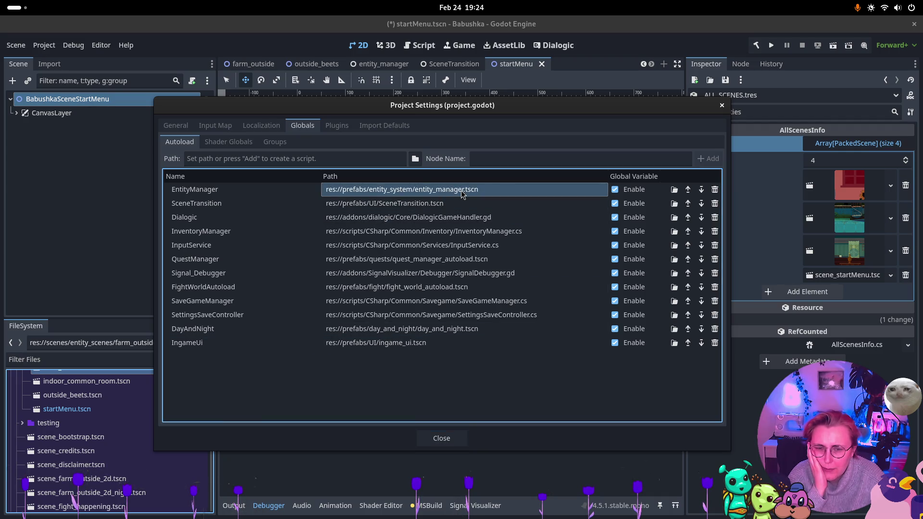
pyautogui.click(442, 438)
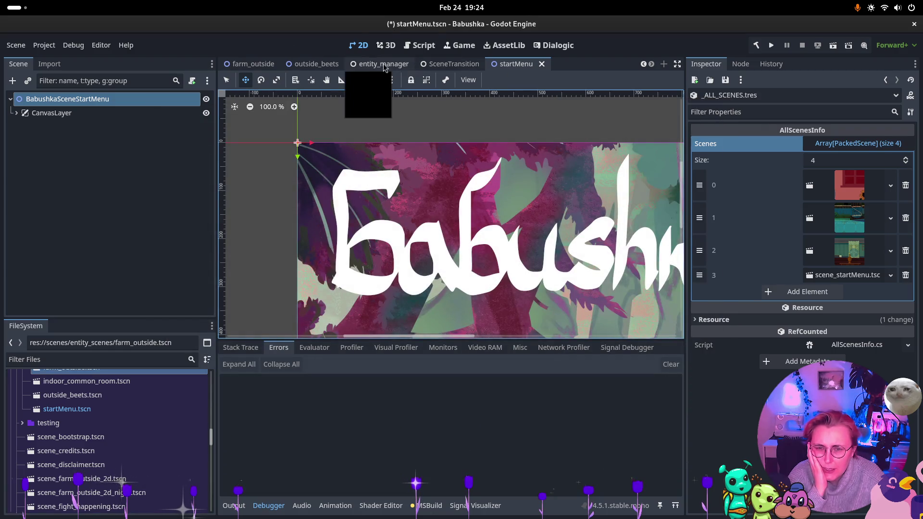
# - Inspect the entity_manager scene's EntityCreator prefabs and EntityManager root node
pyautogui.click(383, 64)
pyautogui.click(52, 113)
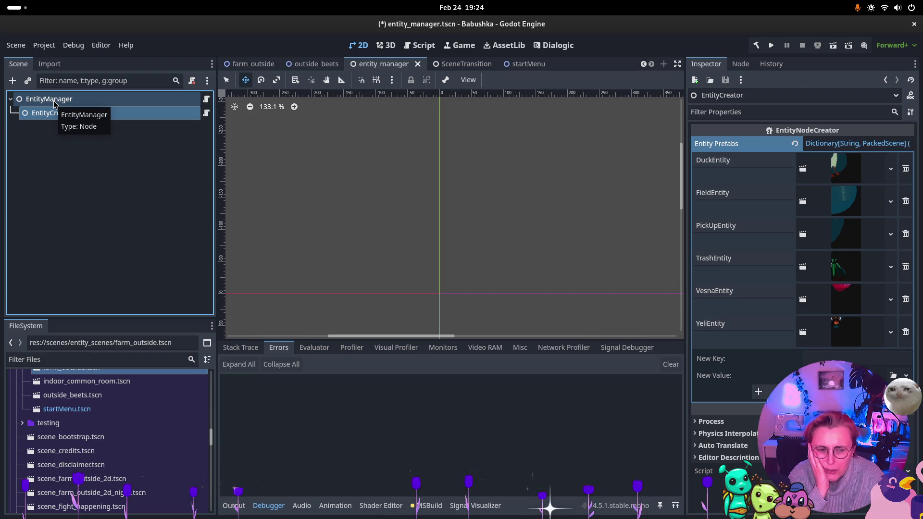
pyautogui.click(54, 104)
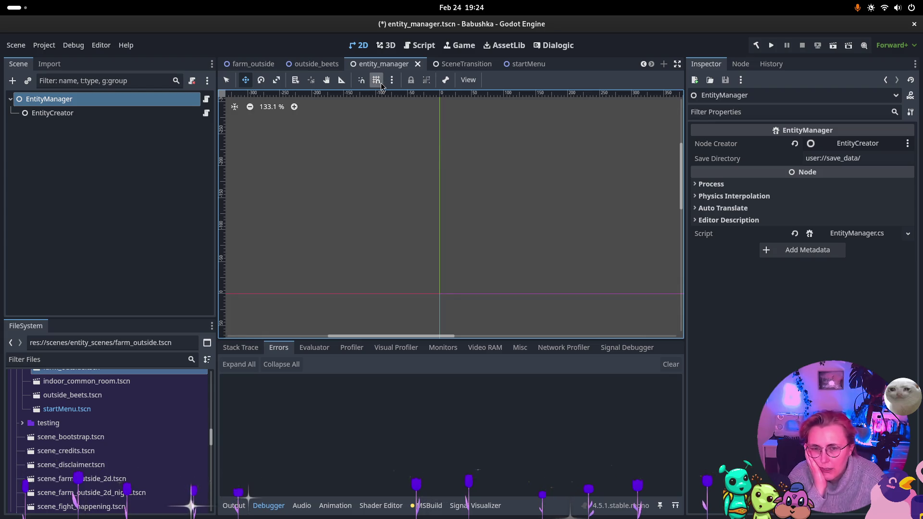
# - Review the SceneTransition node's properties, then close that scene to return to farm_outside
pyautogui.click(468, 64)
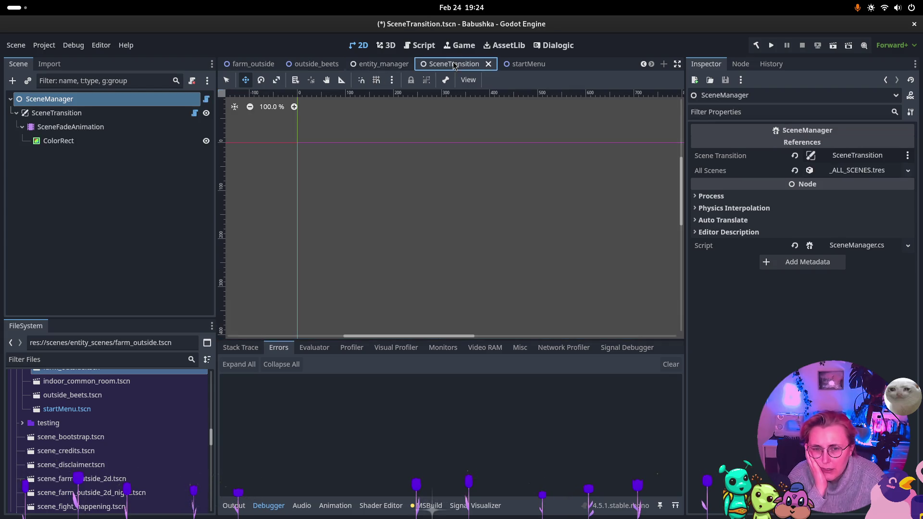
pyautogui.click(130, 115)
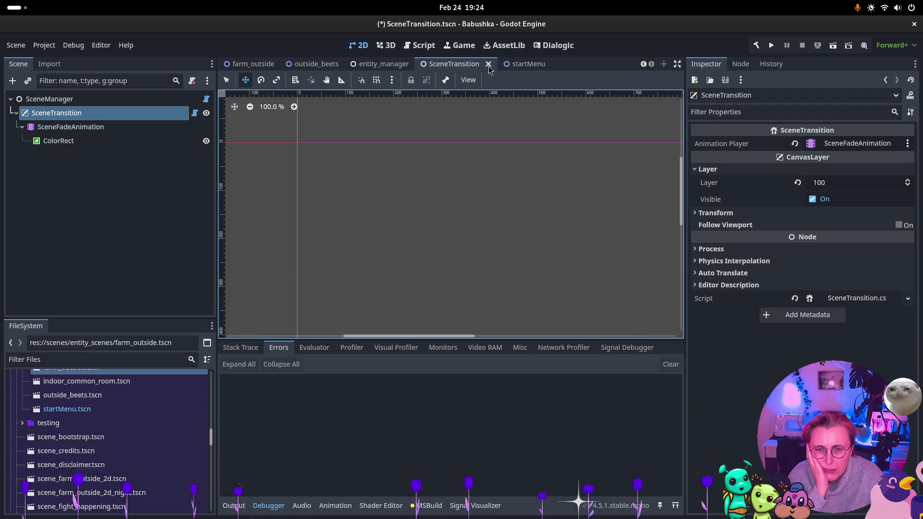
pyautogui.click(488, 65)
pyautogui.click(336, 63)
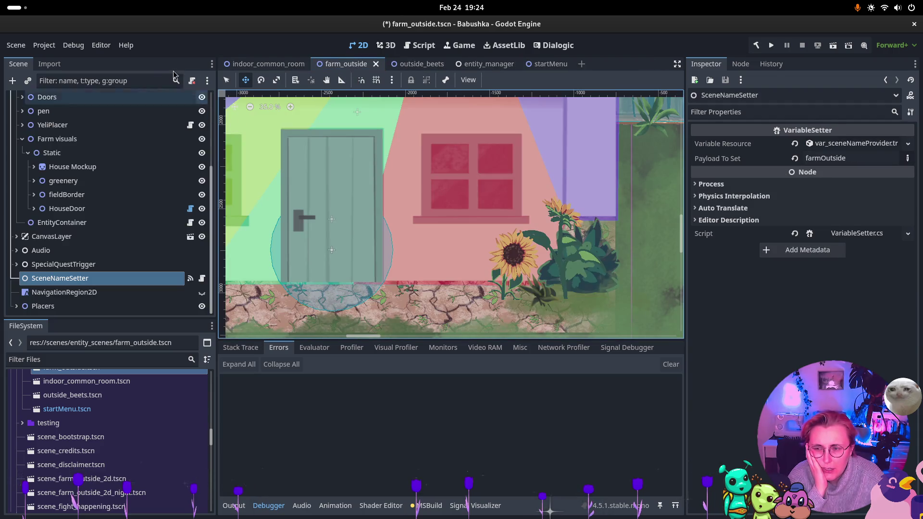
# - Find farm_outside's EntityContainer node by filtering for 'Entity' and copy it
pyautogui.click(159, 80)
pyautogui.write('Enti')
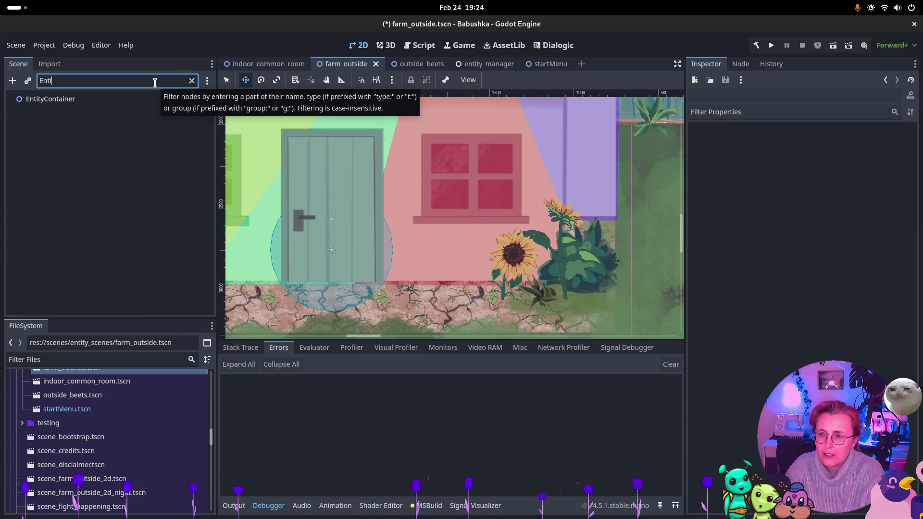
pyautogui.write('ty')
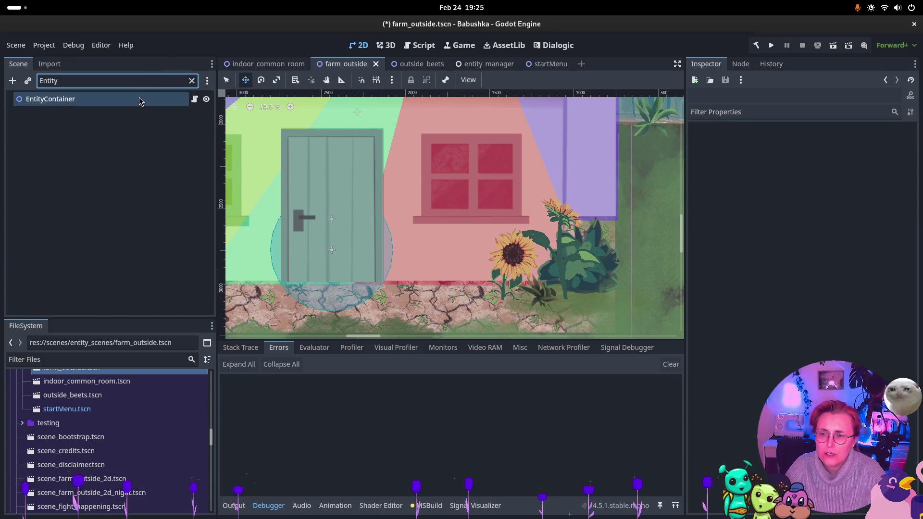
pyautogui.click(139, 99)
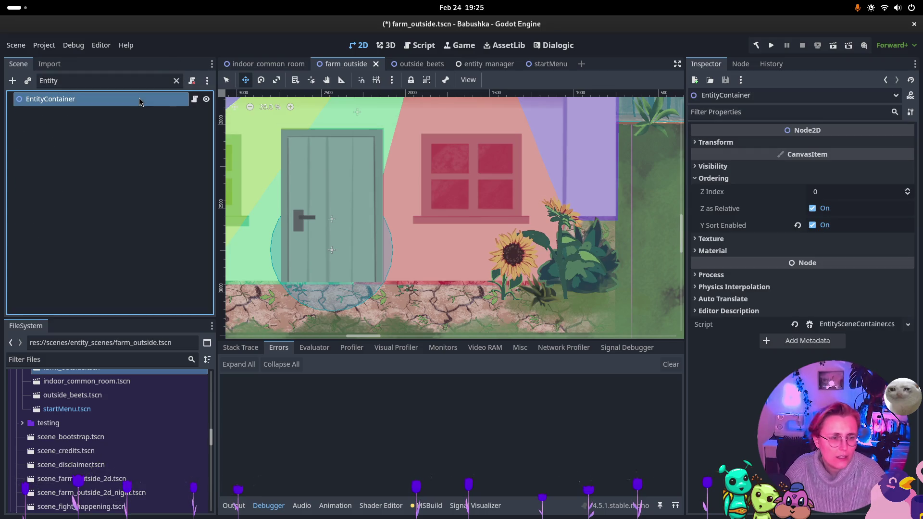
pyautogui.click(177, 80)
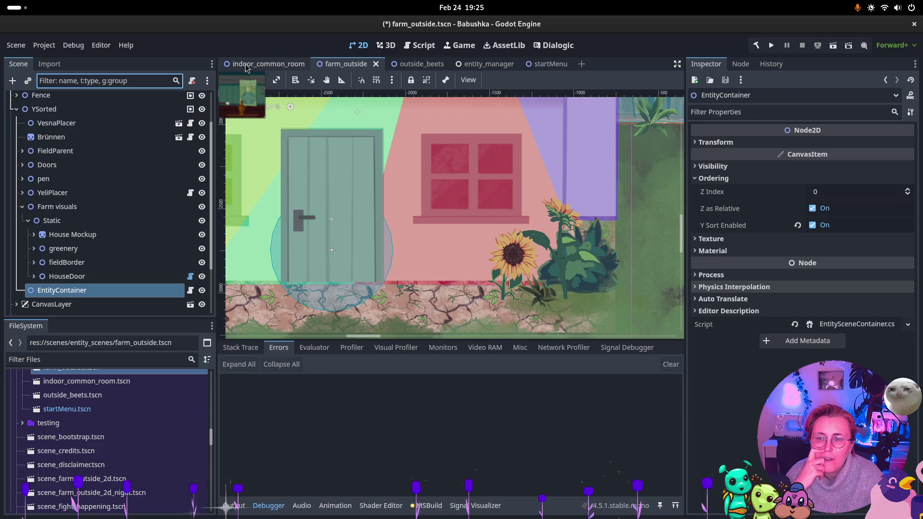
pyautogui.click(275, 68)
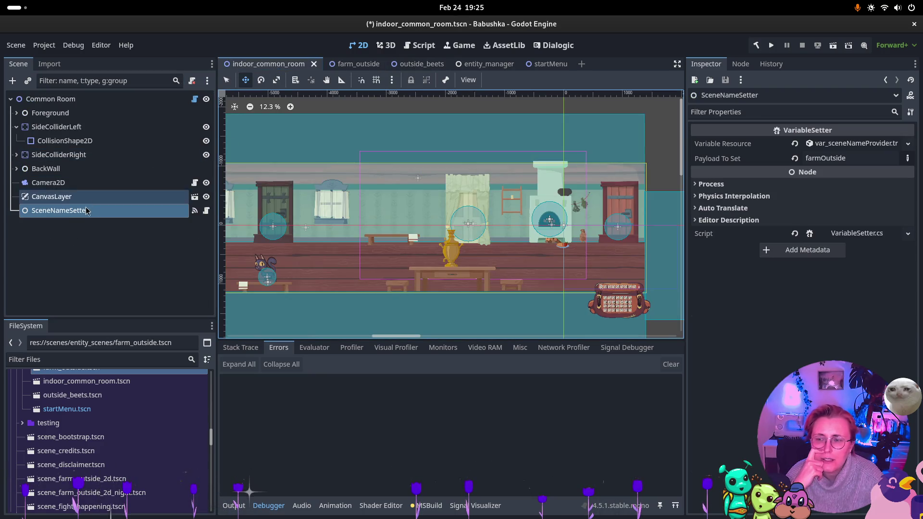
pyautogui.click(336, 65)
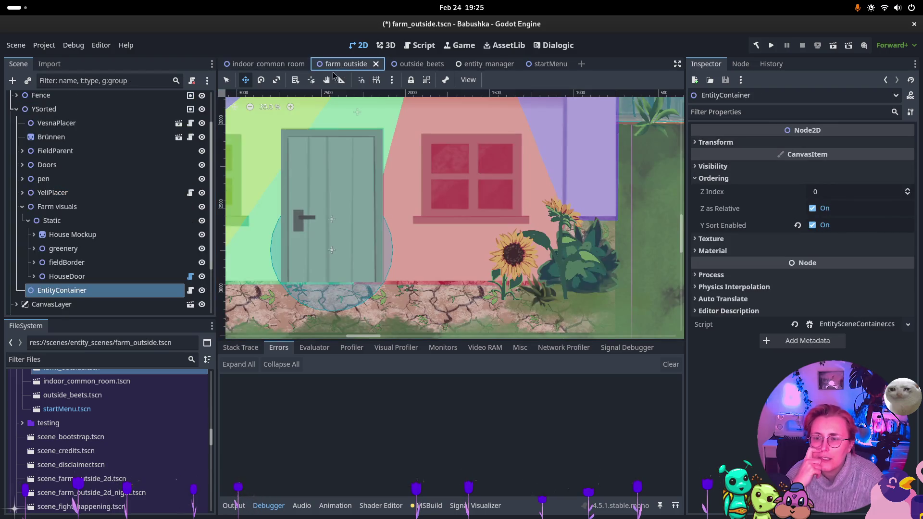
pyautogui.click(96, 290)
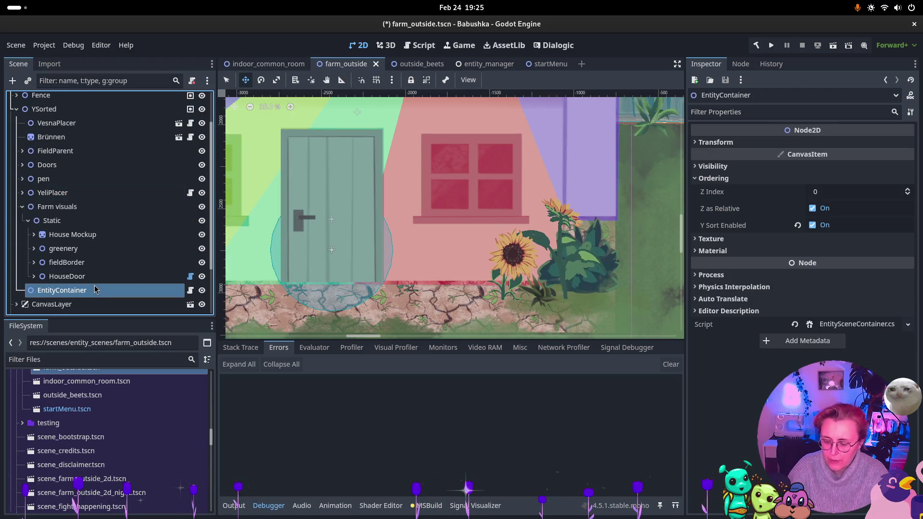
# - Paste EntityContainer into indoor_common_room's tree below BackWall, then go back to farm_outside
pyautogui.click(266, 66)
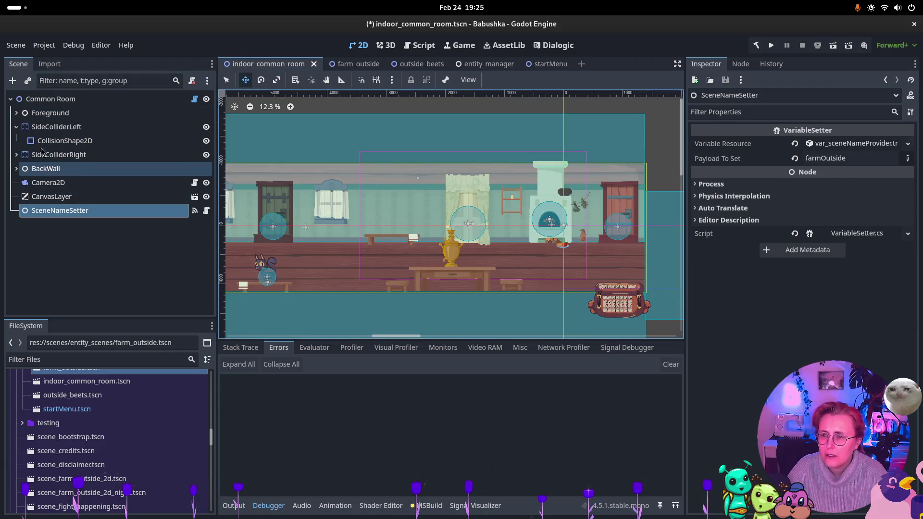
pyautogui.click(16, 128)
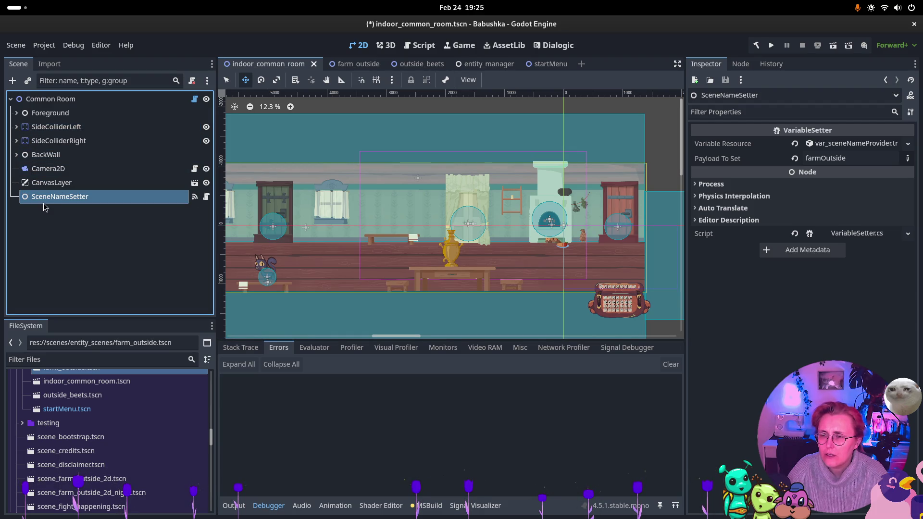
pyautogui.click(17, 154)
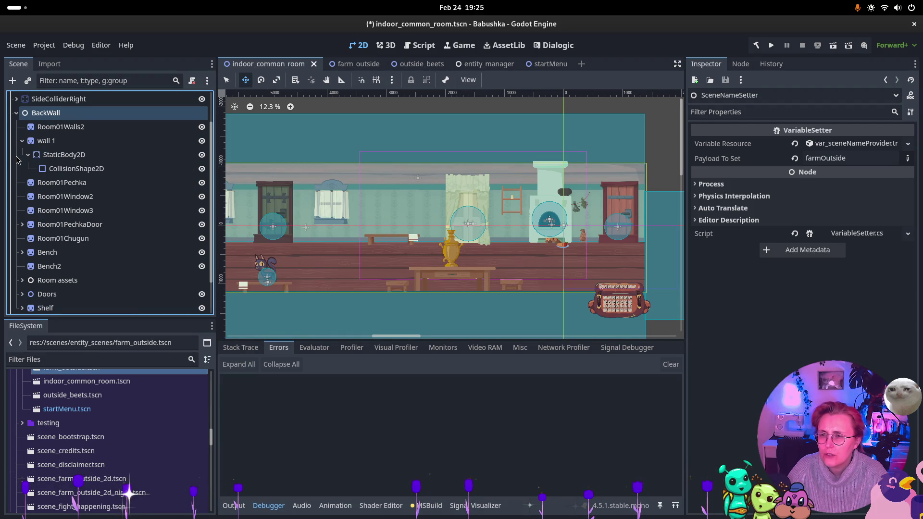
pyautogui.scroll(-2, 90, 183)
pyautogui.scroll(5, 57, 144)
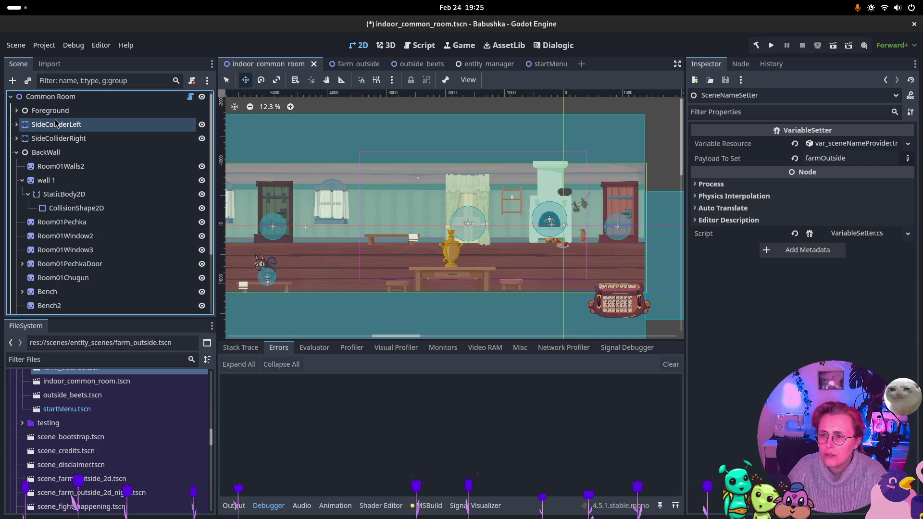
pyautogui.click(56, 152)
pyautogui.scroll(-2, 56, 151)
pyautogui.click(96, 306)
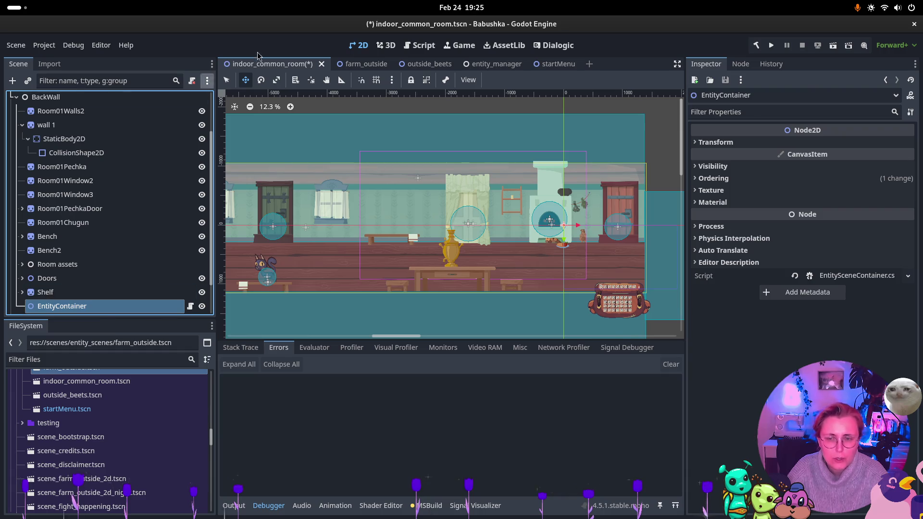
pyautogui.click(366, 64)
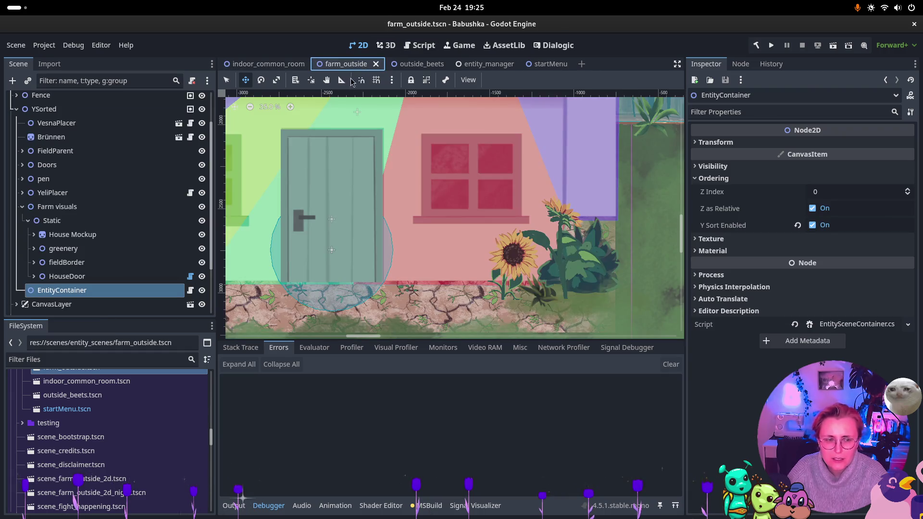
pyautogui.scroll(2, 87, 113)
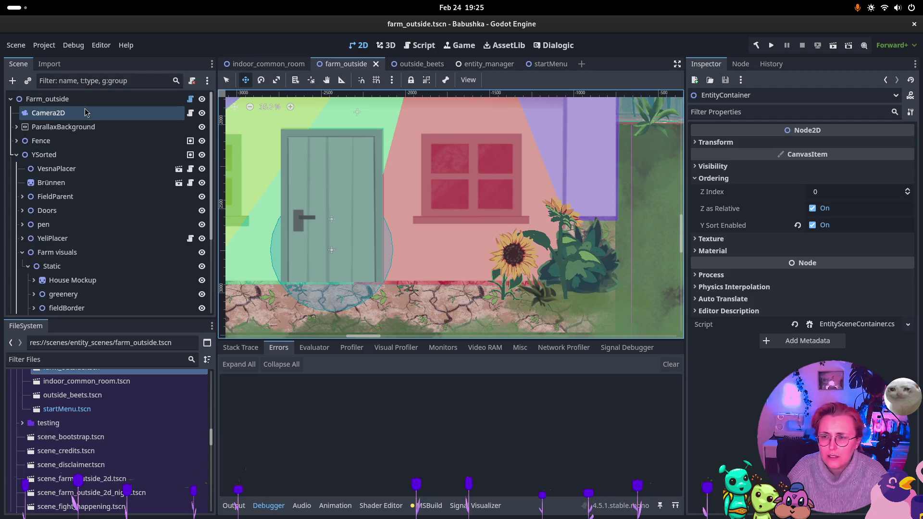
# - Confirm the outside_beets SceneNameSetter payload reads beetRootScene, then reopen indoor_common_room
pyautogui.click(429, 66)
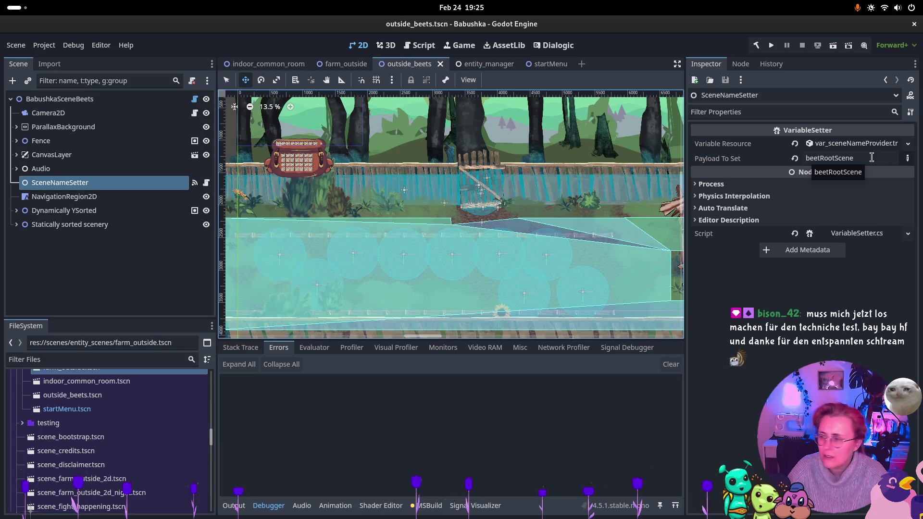
pyautogui.moveTo(871, 157); pyautogui.dragTo(812, 154)
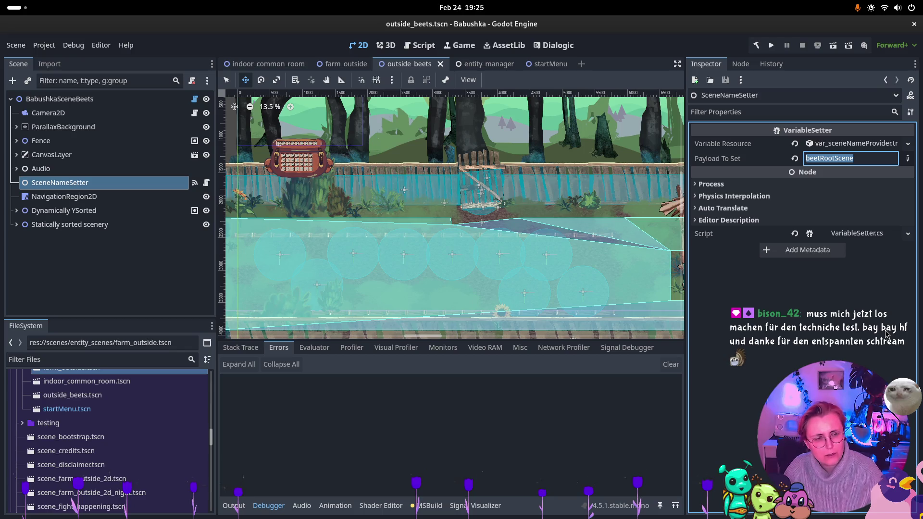
pyautogui.click(287, 64)
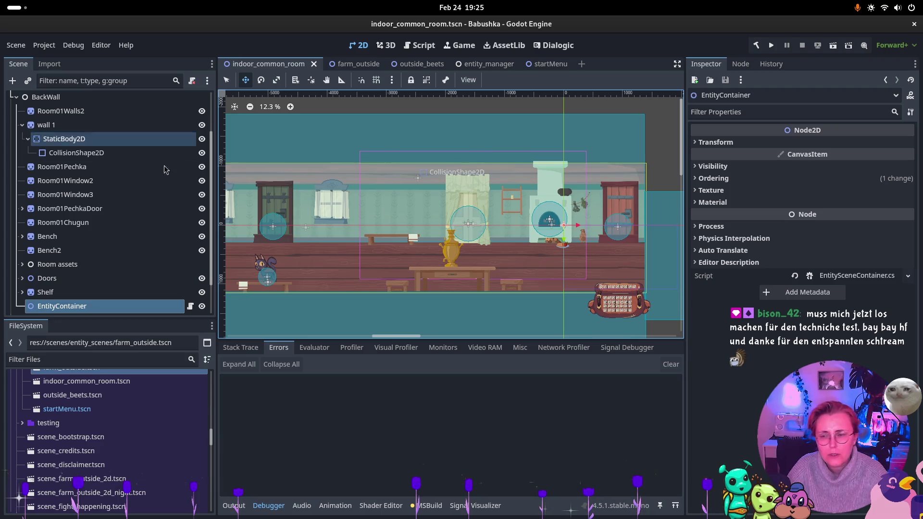
pyautogui.scroll(-2, 145, 216)
# - Replace the SceneNameSetter payload farmOutside with indoor_common_room
pyautogui.click(60, 306)
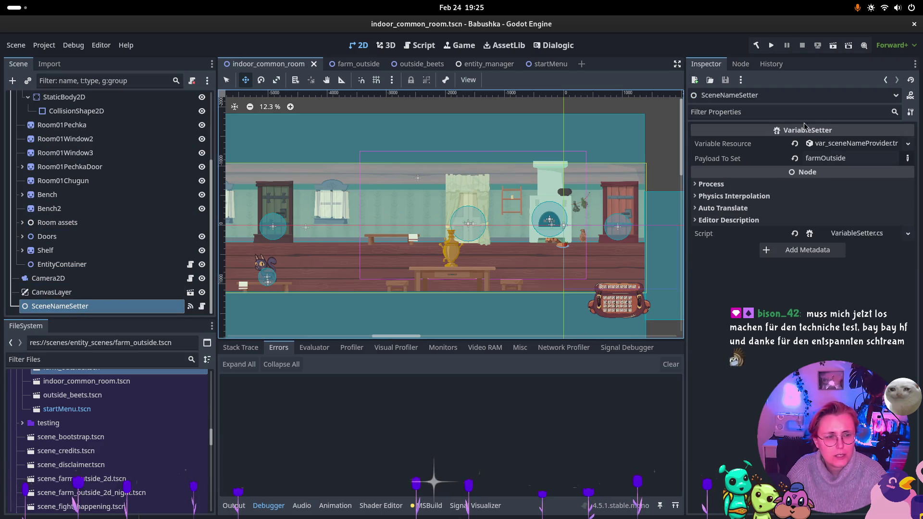
pyautogui.click(855, 158)
pyautogui.moveTo(889, 158); pyautogui.dragTo(788, 159)
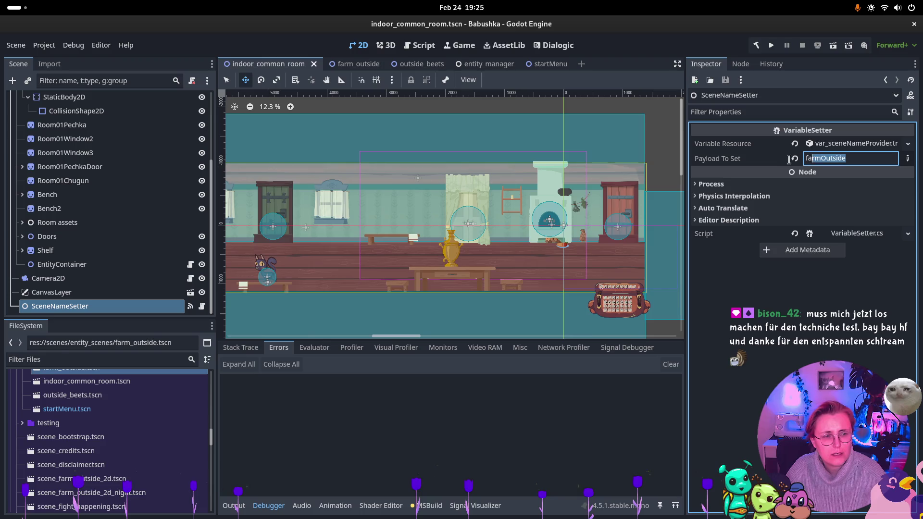
pyautogui.write('indoor_')
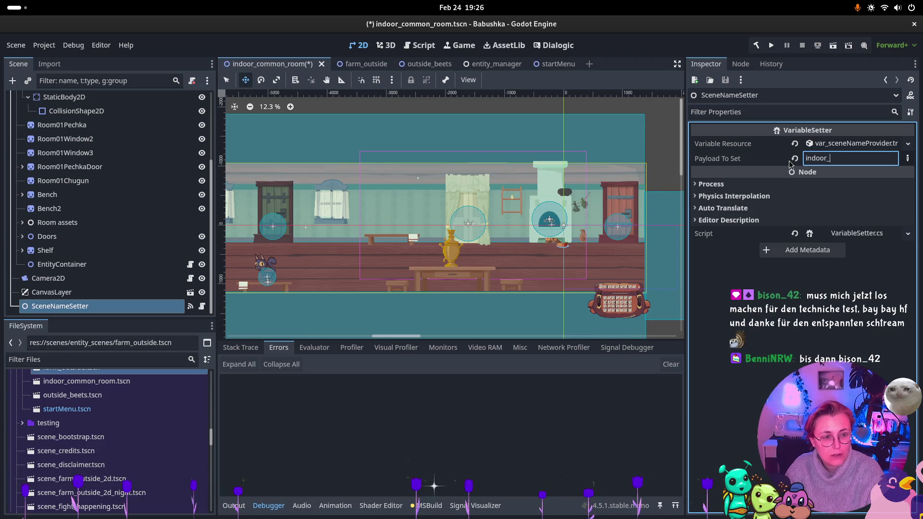
pyautogui.write('common_rood')
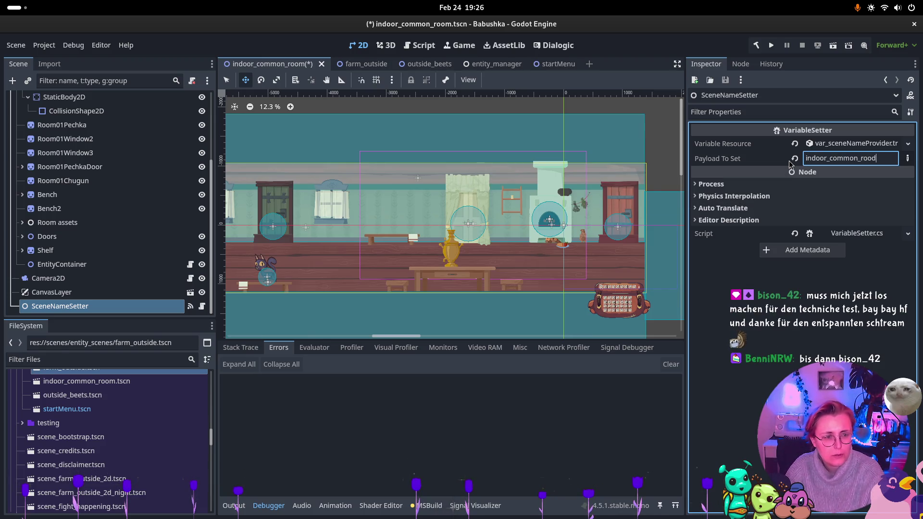
pyautogui.press('BackSpace')
pyautogui.write('m')
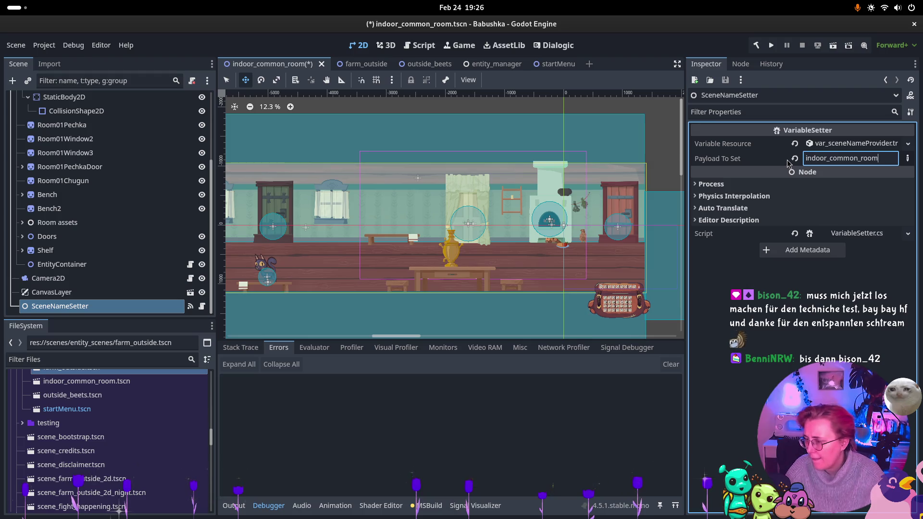
pyautogui.scroll(3, 87, 120)
# - Set the Common Room root's Scene Name to indoor_common_room and save the scene
pyautogui.click(86, 101)
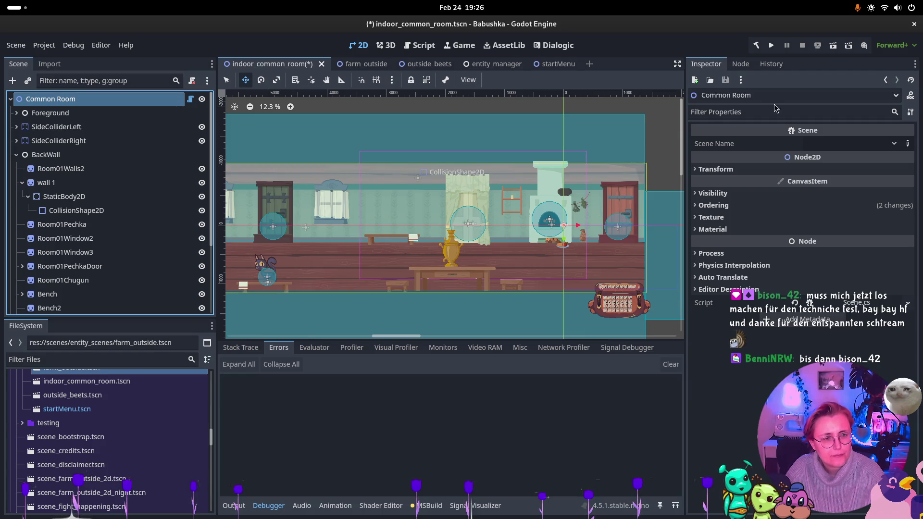
pyautogui.click(877, 144)
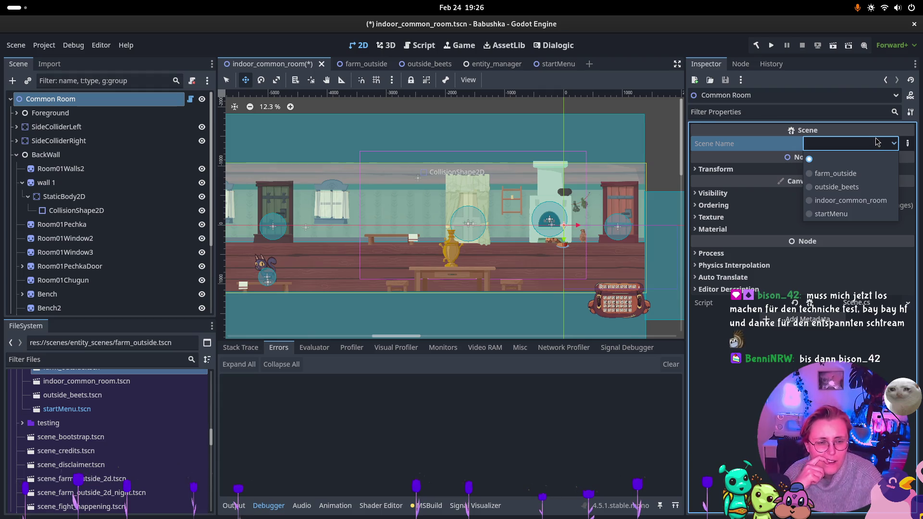
pyautogui.click(863, 205)
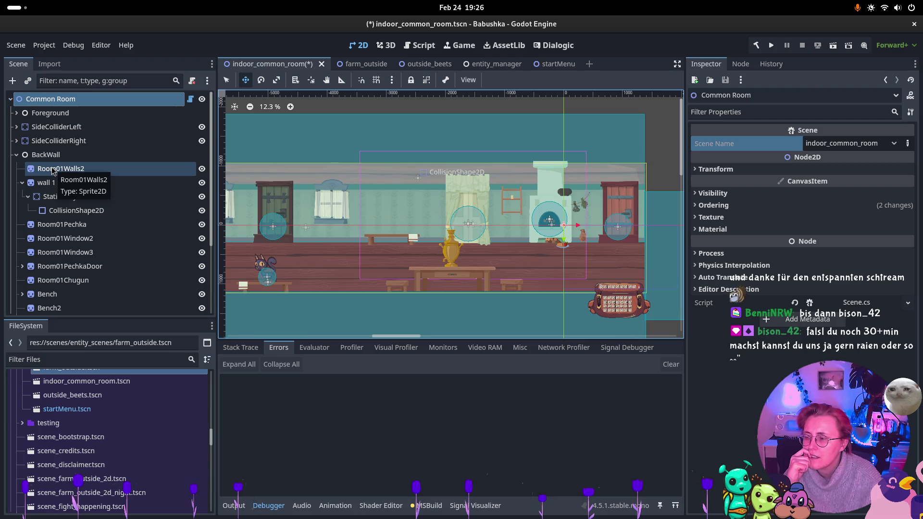
pyautogui.scroll(-5, 52, 171)
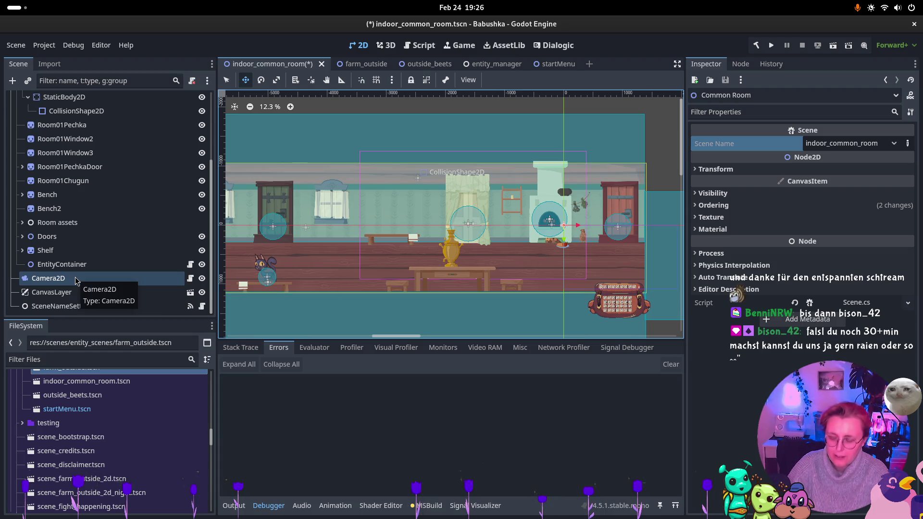
pyautogui.hotkey('ctrl', 's')
pyautogui.click(367, 64)
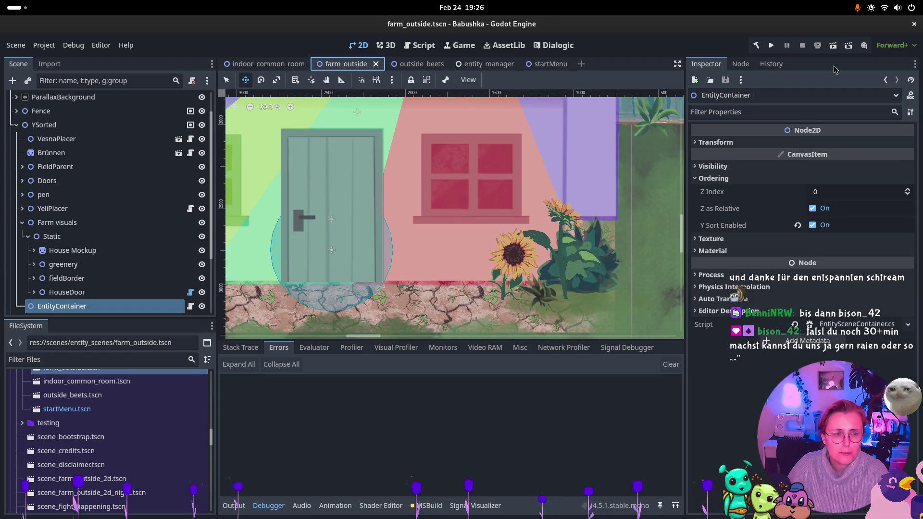
# - Run farm_outside, walk the player left into the house, and check the logged runtime errors
pyautogui.click(833, 47)
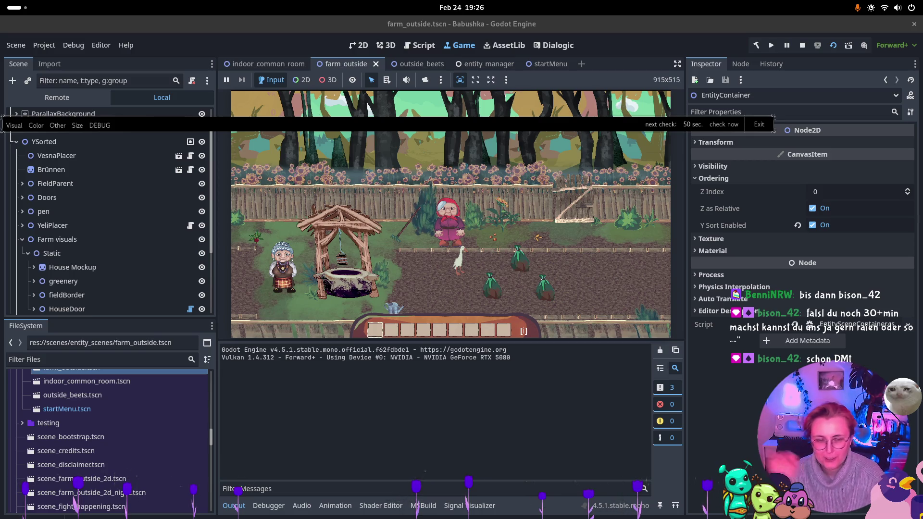
pyautogui.click(658, 113)
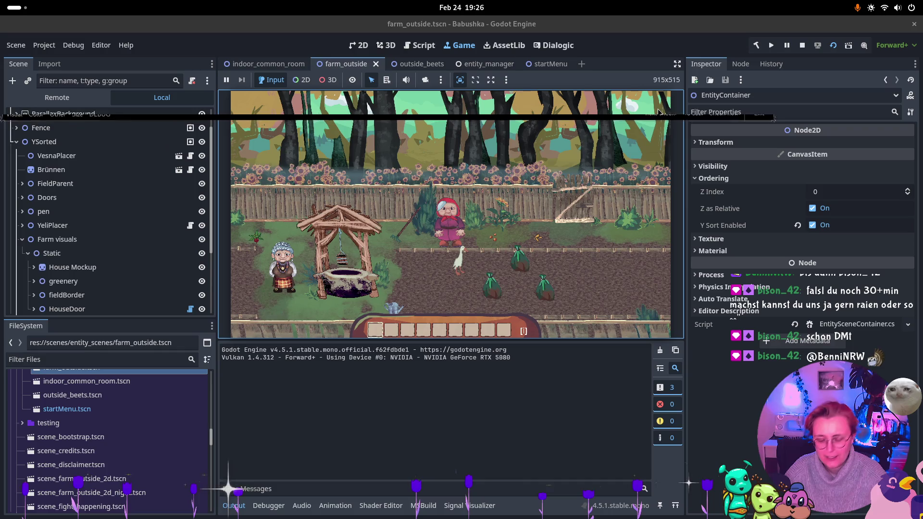
pyautogui.press('a')
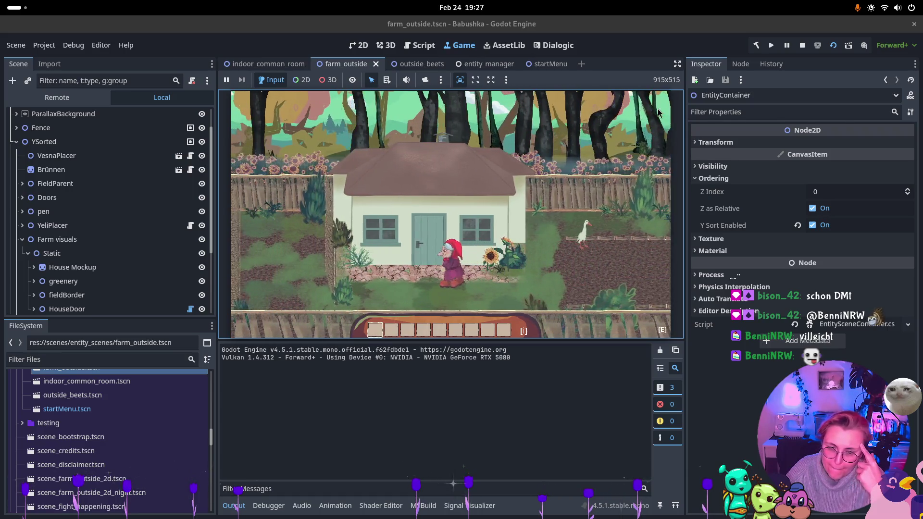
pyautogui.press('e')
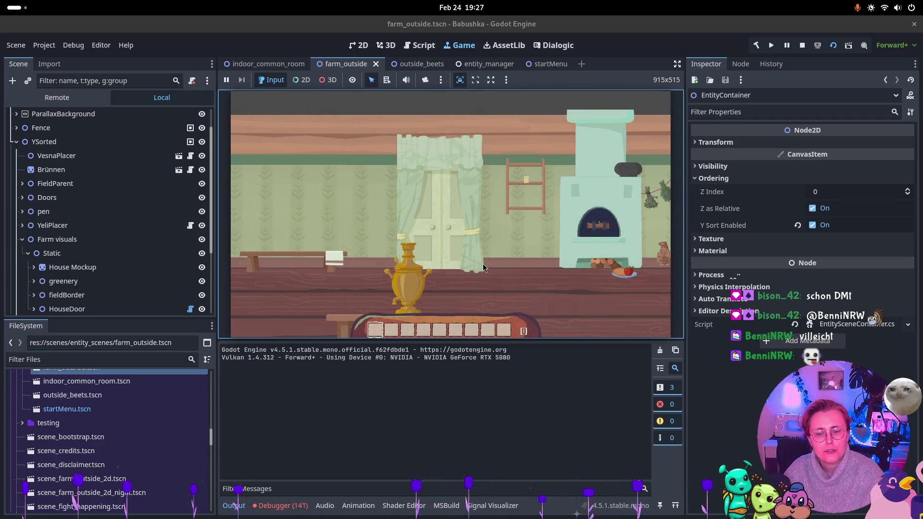
pyautogui.click(281, 505)
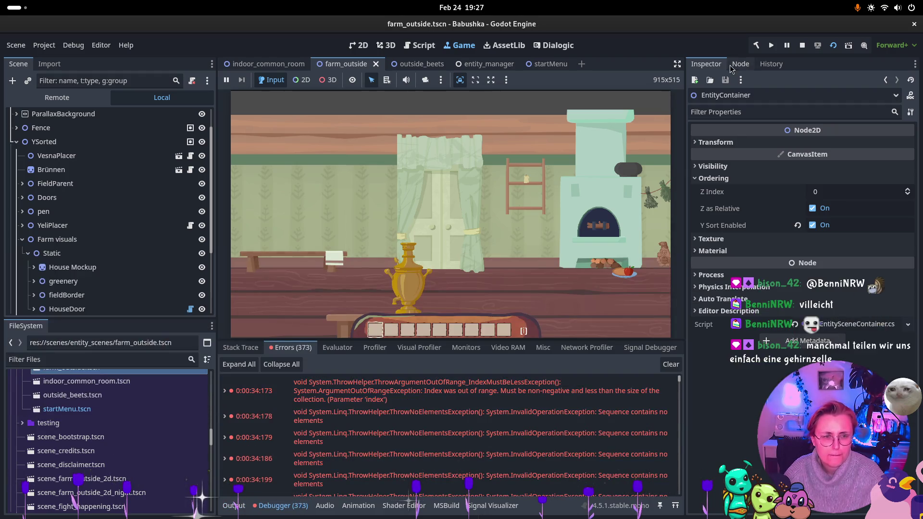
pyautogui.press('F8')
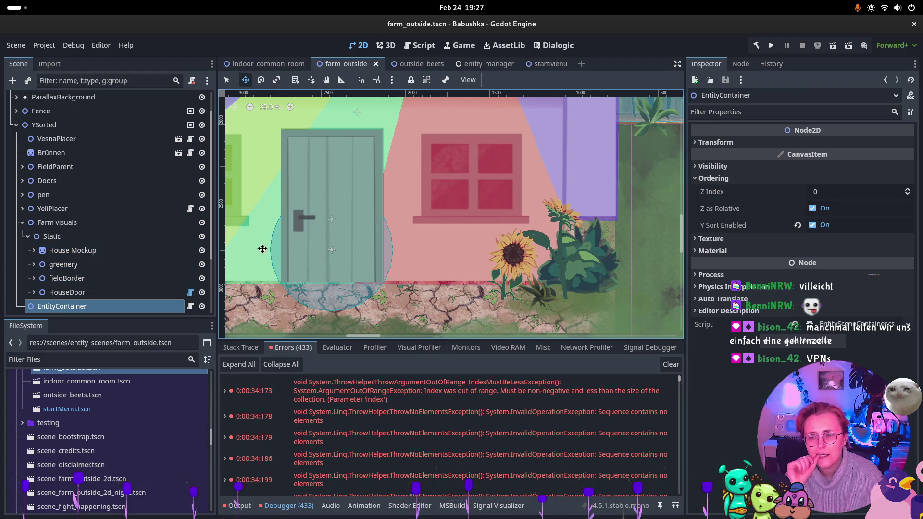
# - Expand the ArgumentOutOfRangeException stack trace and open VesnaEntity.cs at line 66
pyautogui.click(508, 394)
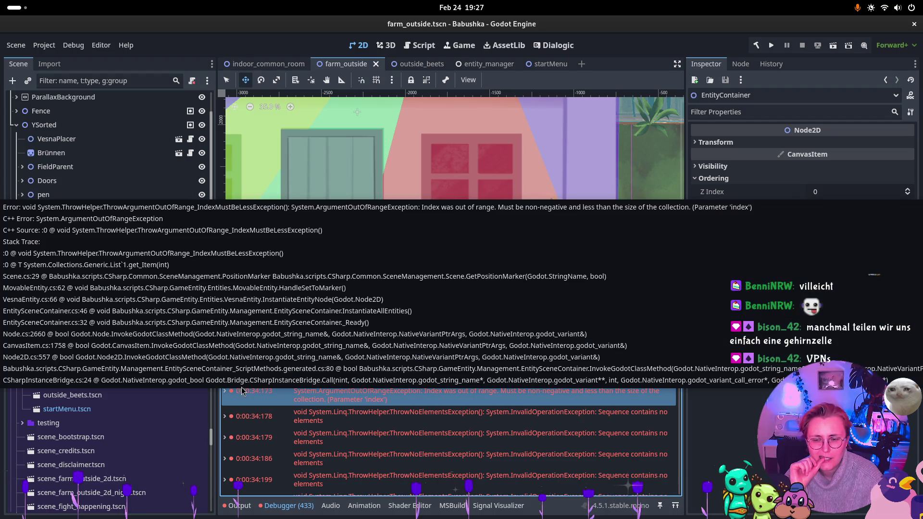
pyautogui.click(224, 392)
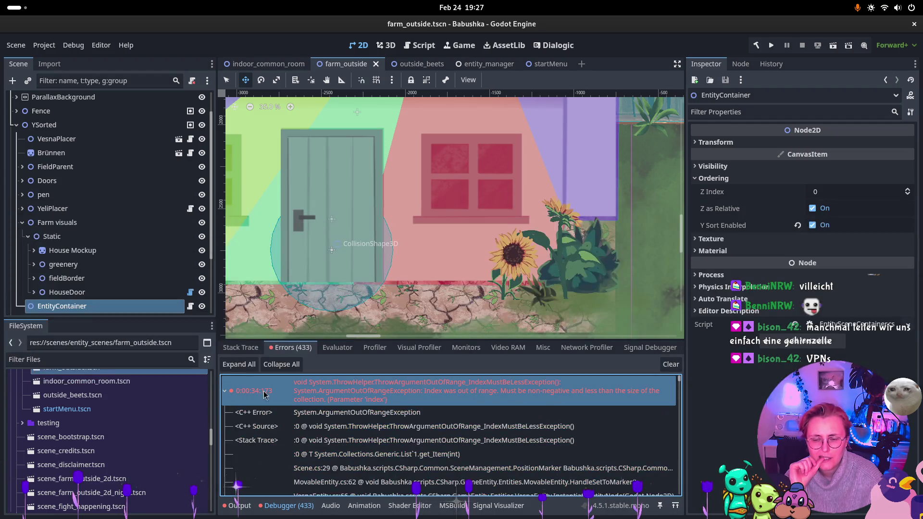
pyautogui.scroll(-1, 437, 414)
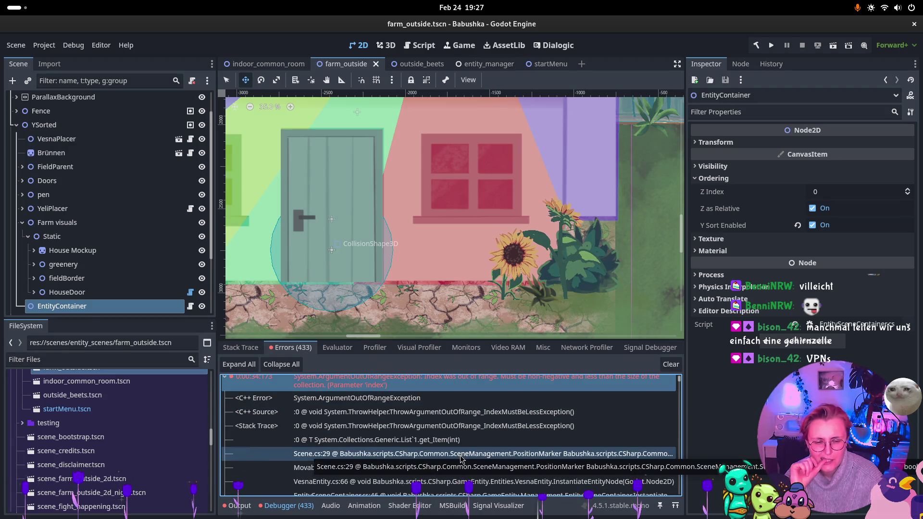
pyautogui.scroll(-1, 475, 452)
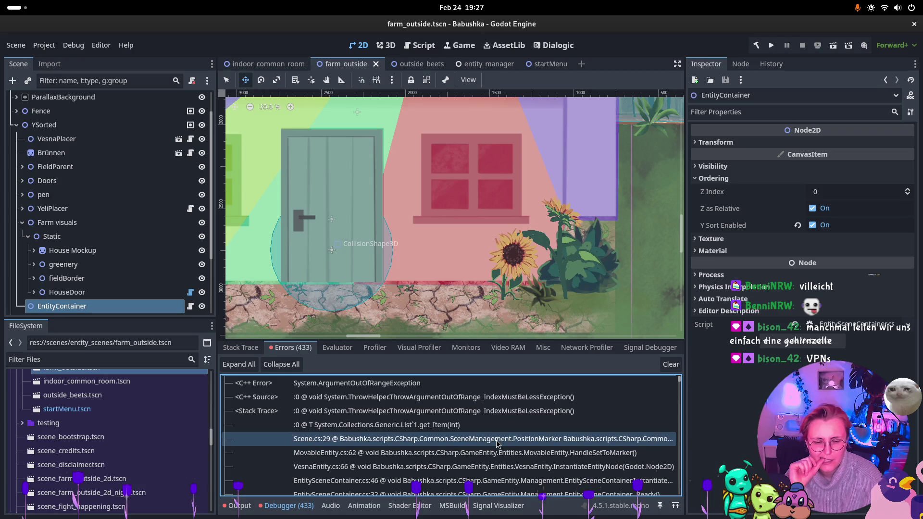
pyautogui.doubleClick(497, 466)
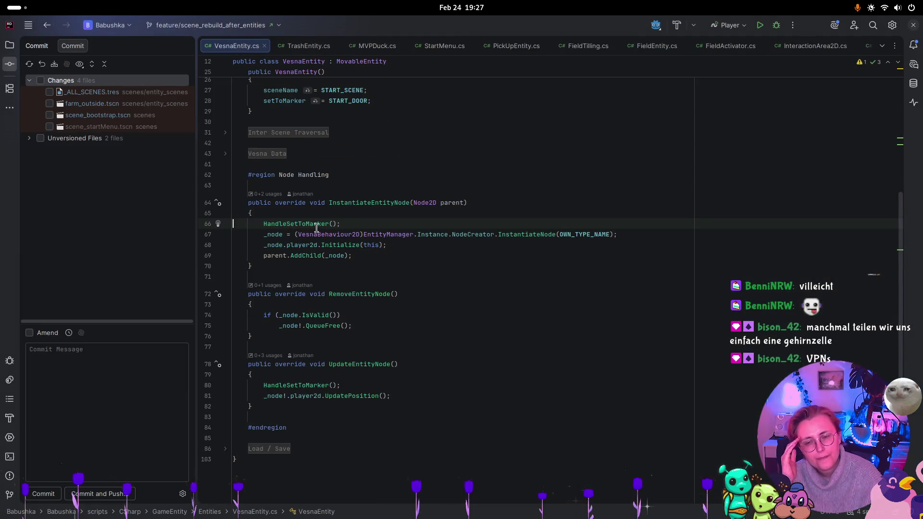
# - Follow HandleSetToMarker into MovableEntity.cs, then on to the SceneManager class declaration
pyautogui.click(316, 224)
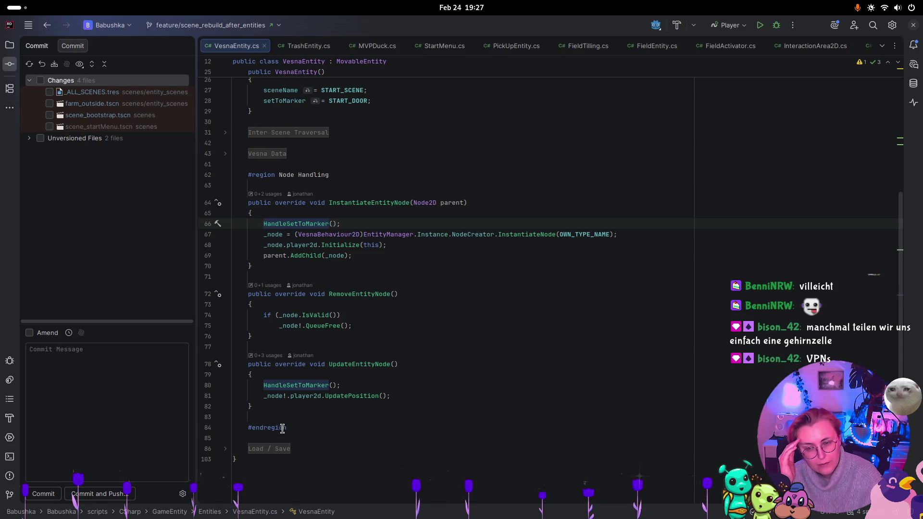
pyautogui.hotkey('ctrl', 'b')
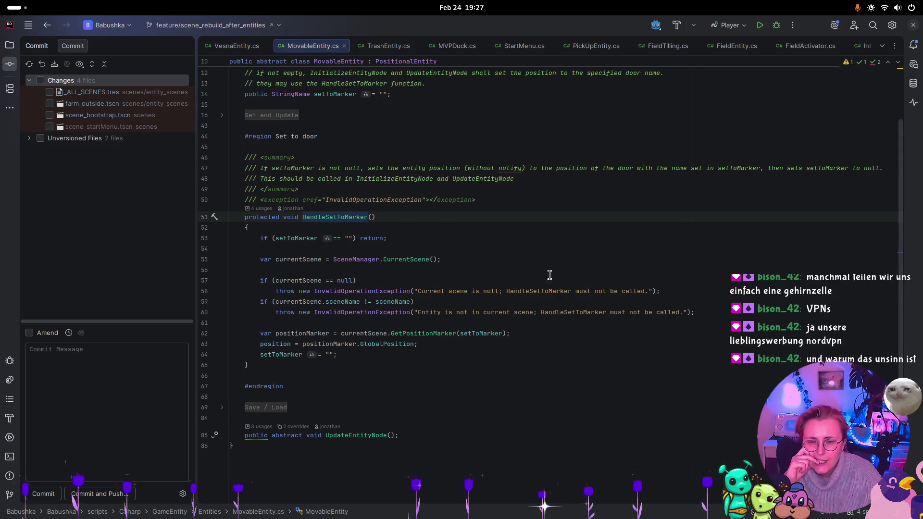
pyautogui.click(356, 259)
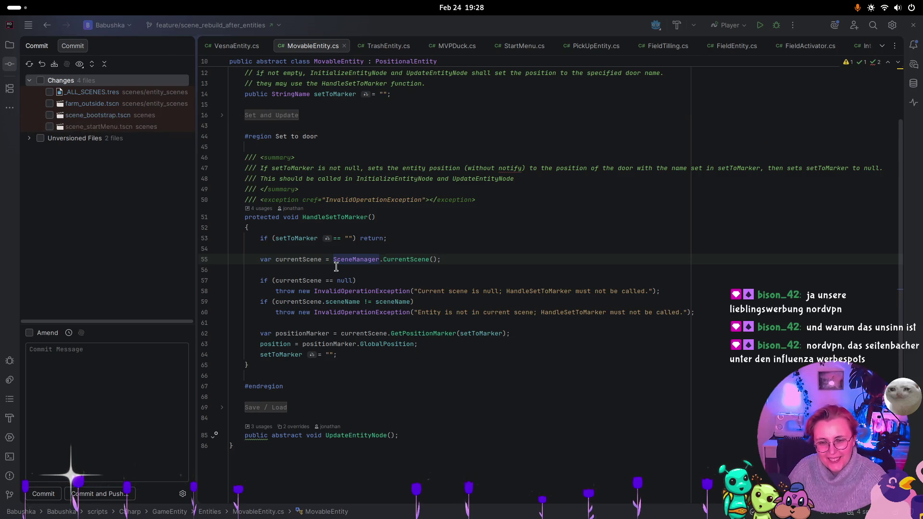
pyautogui.click(353, 259)
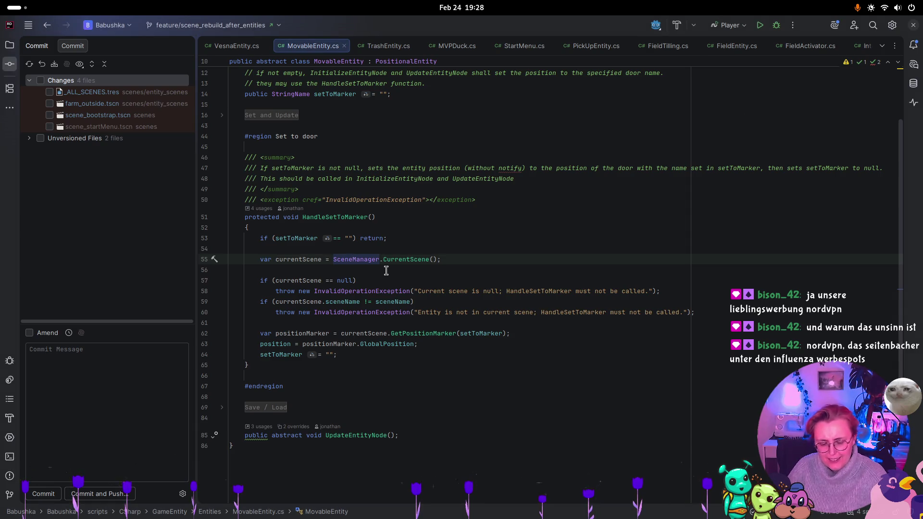
pyautogui.hotkey('ctrl', 'b')
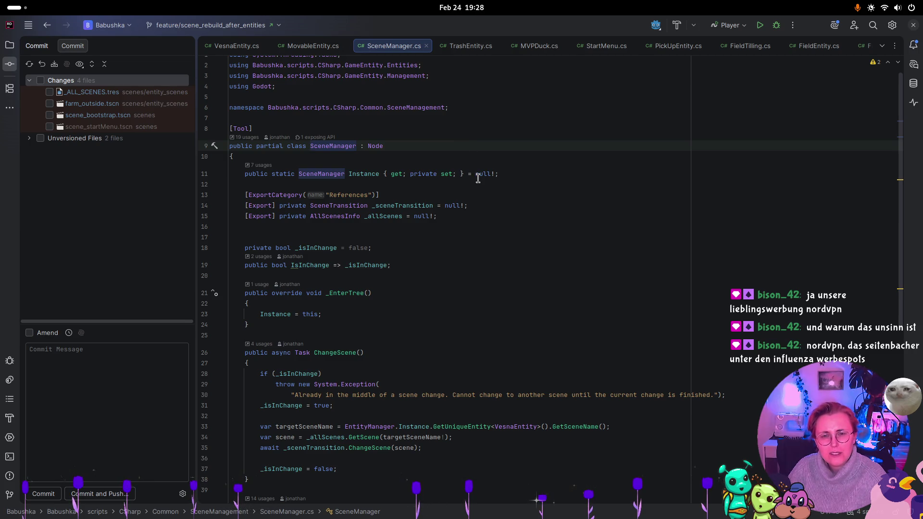
# - Return to VesnaEntity.cs, then switch back to the Godot editor
pyautogui.click(227, 48)
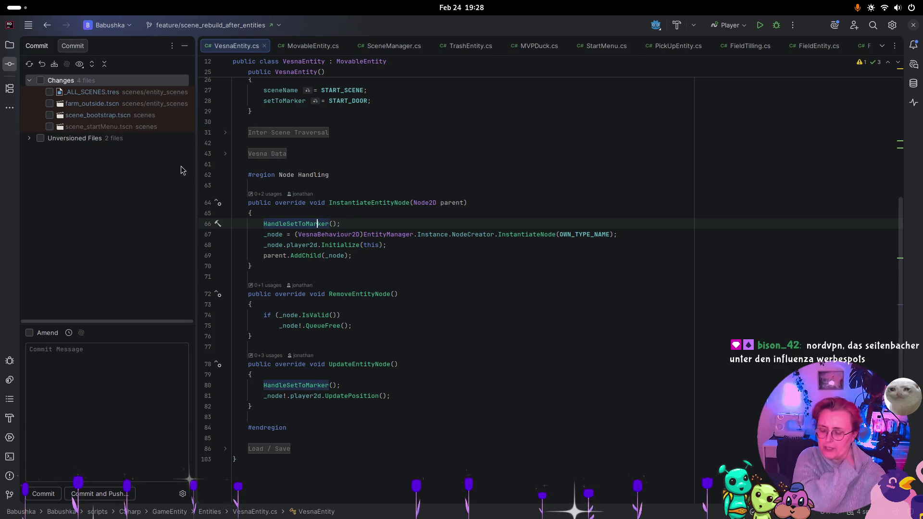
pyautogui.press('super')
pyautogui.click(746, 363)
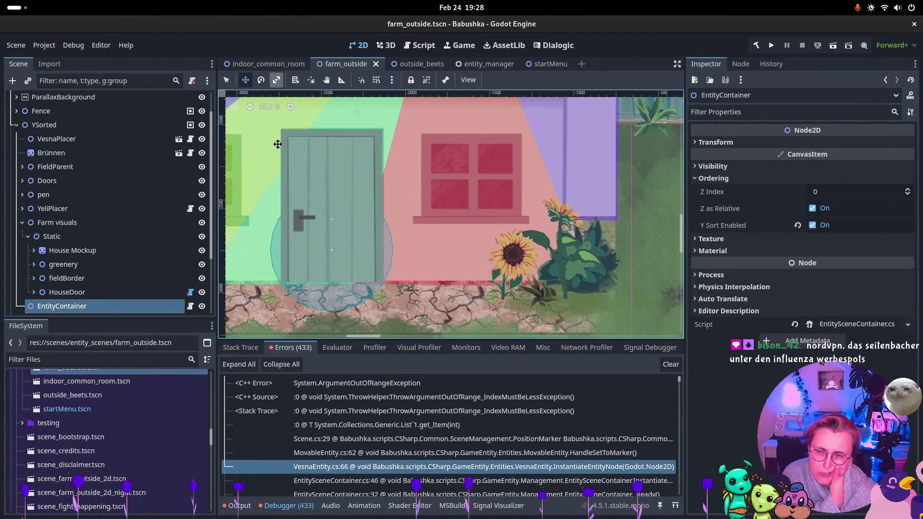
# - Search outside_beets' scene tree for Vesna nodes and select its SceneNameSetter
pyautogui.click(411, 64)
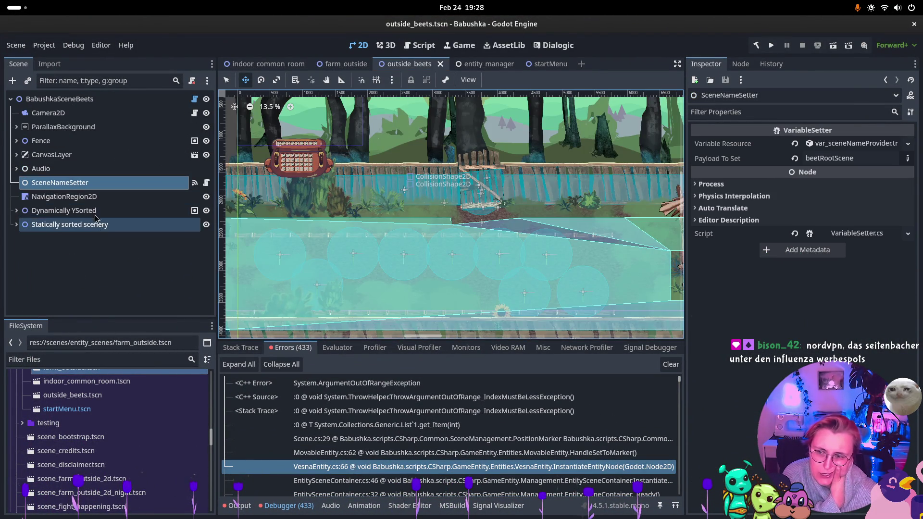
pyautogui.click(62, 98)
pyautogui.click(113, 80)
pyautogui.write('Vesn')
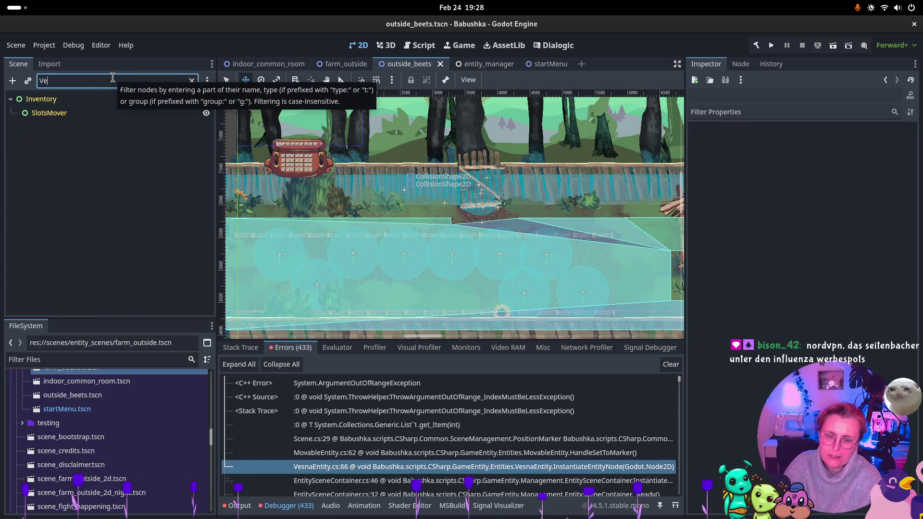
pyautogui.press('BackSpace')
pyautogui.press('BackSpace')
pyautogui.press('BackSpace')
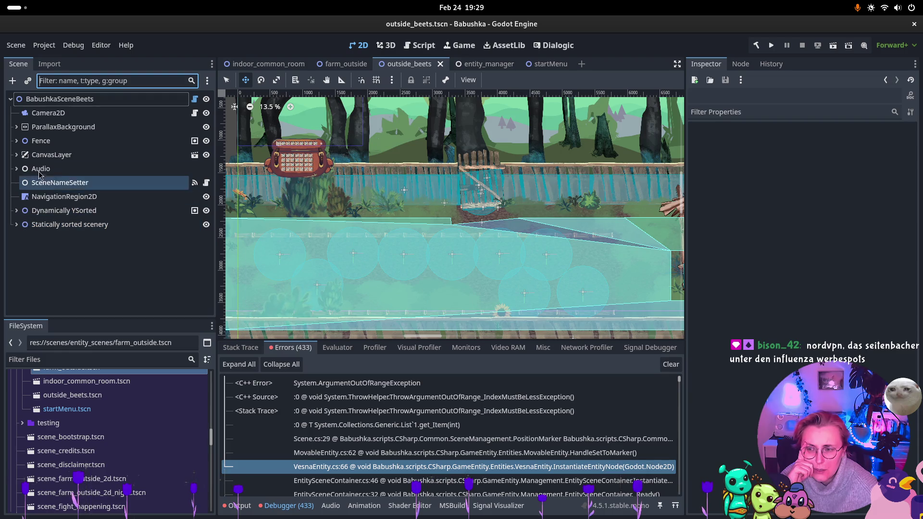
pyautogui.click(53, 183)
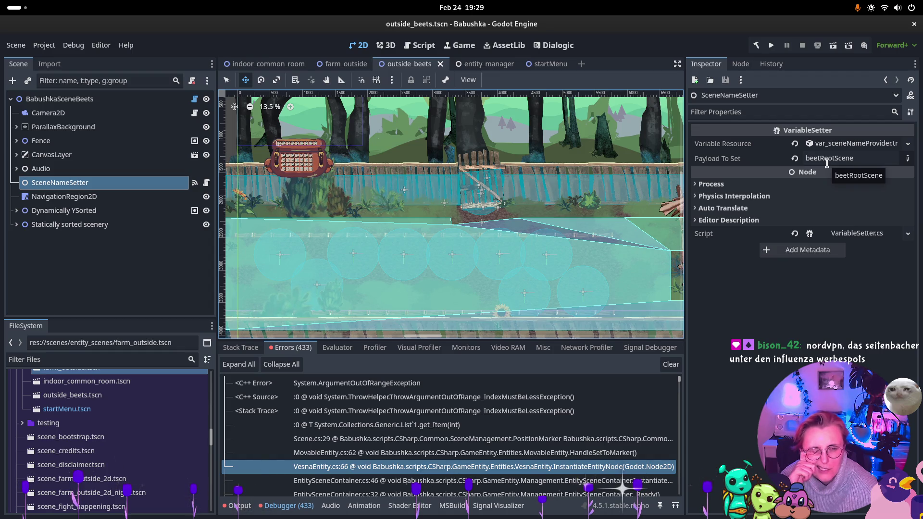
# - Compare outside_beets' EntitySceneContainer settings (Z Index 1, Y Sort on), then open indoor_common_room
pyautogui.click(16, 127)
pyautogui.click(16, 127)
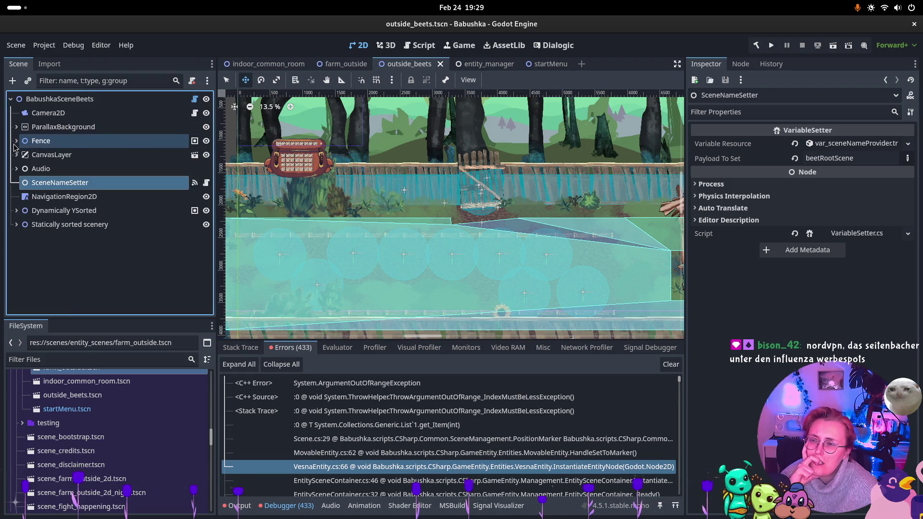
pyautogui.click(17, 212)
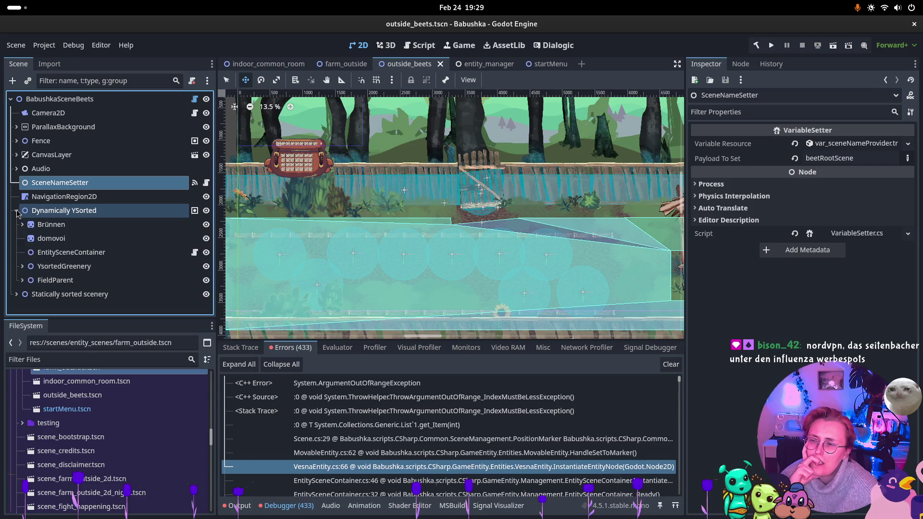
pyautogui.click(56, 252)
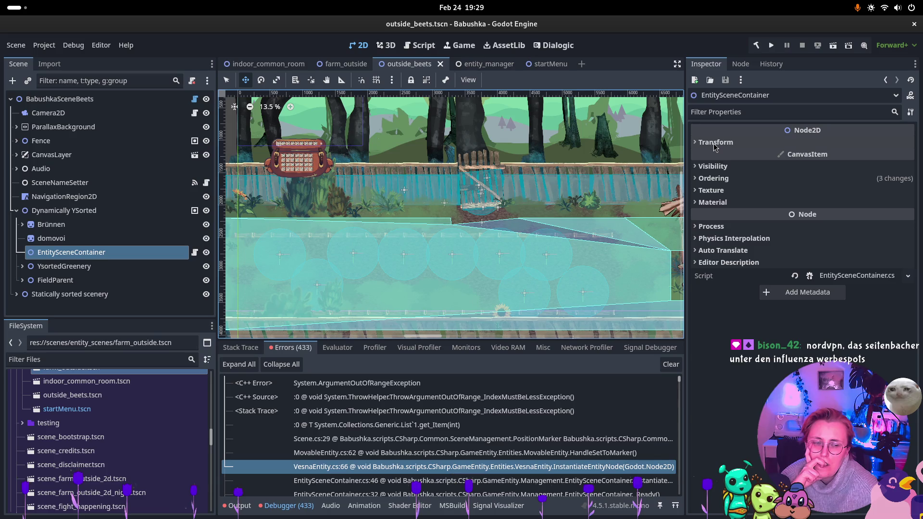
pyautogui.click(715, 144)
pyautogui.click(715, 144)
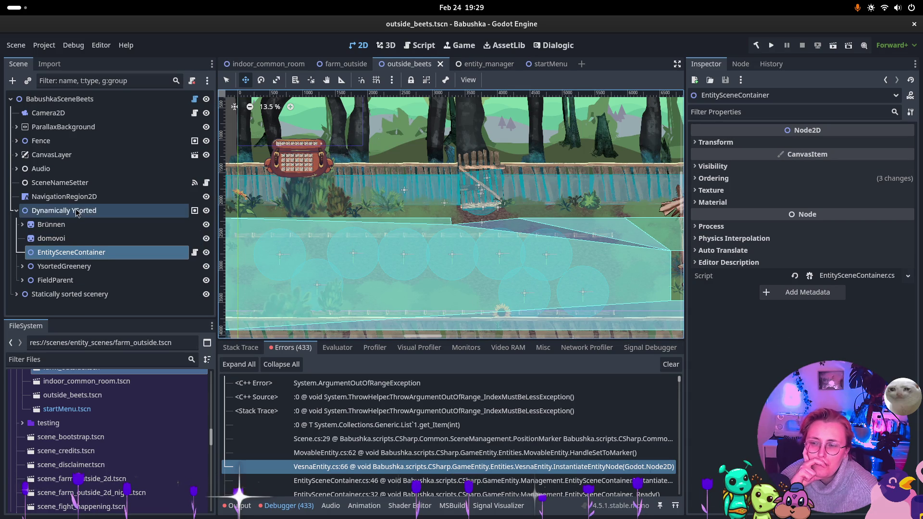
pyautogui.click(76, 185)
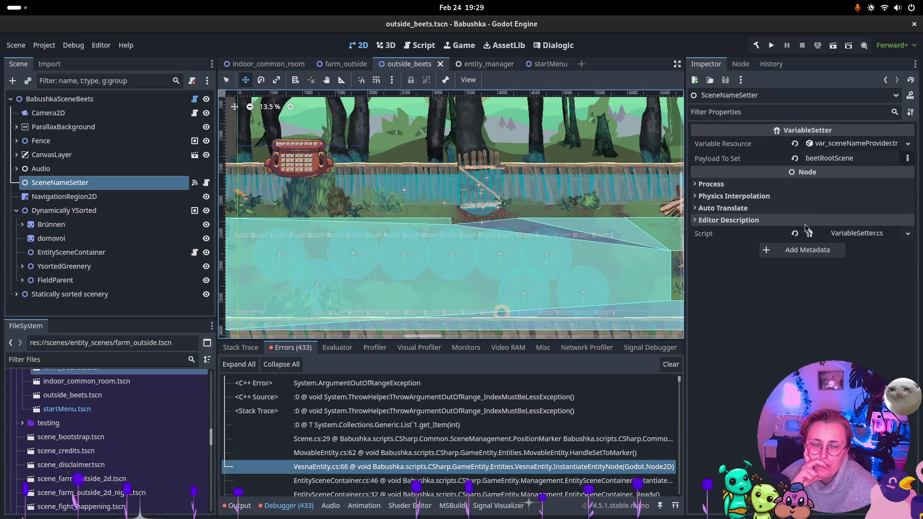
pyautogui.click(72, 252)
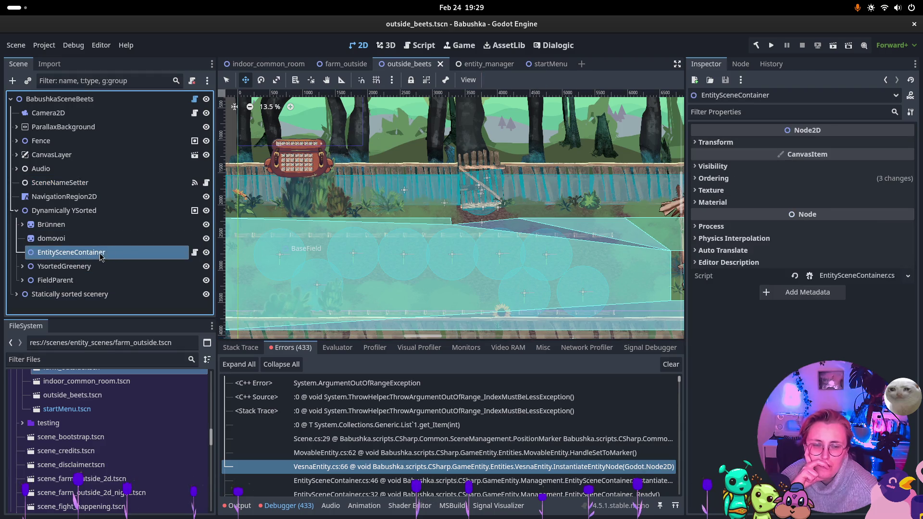
pyautogui.click(764, 181)
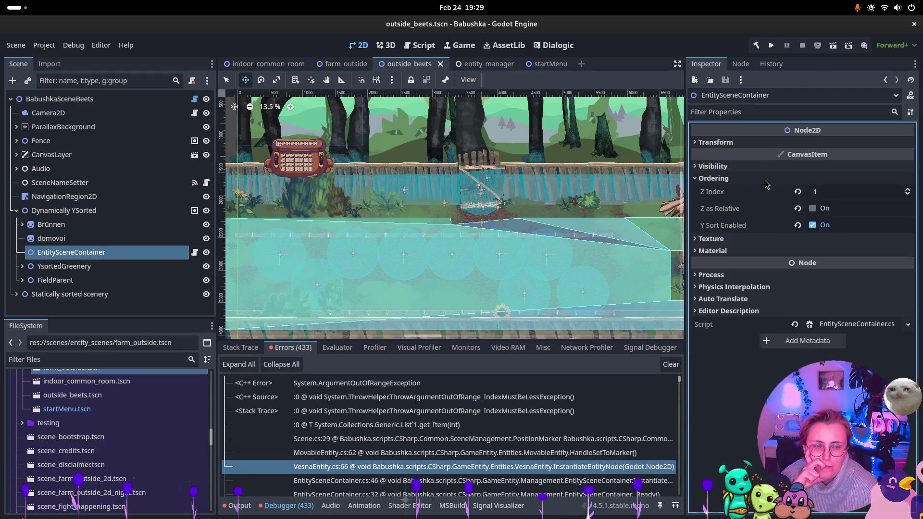
pyautogui.click(765, 182)
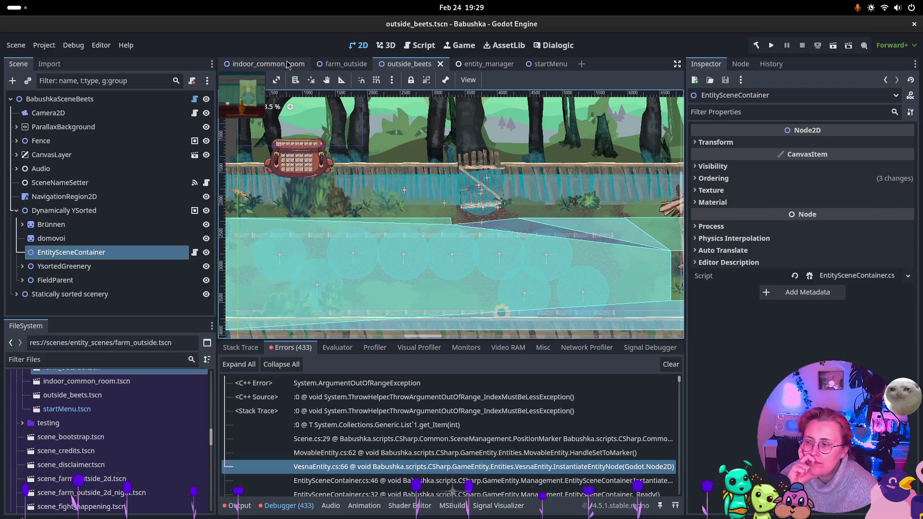
pyautogui.click(269, 64)
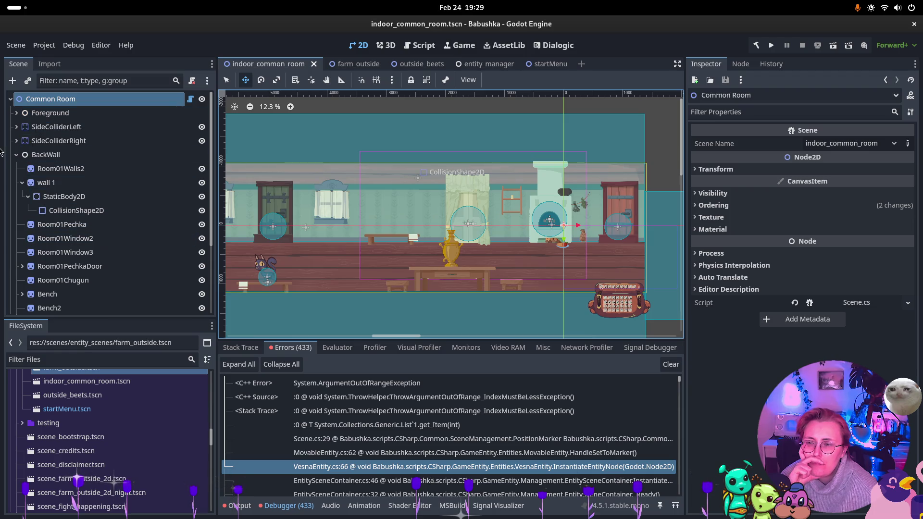
# - Browse the common room's tree, checking SceneNameSetter and the BackWall group
pyautogui.click(17, 155)
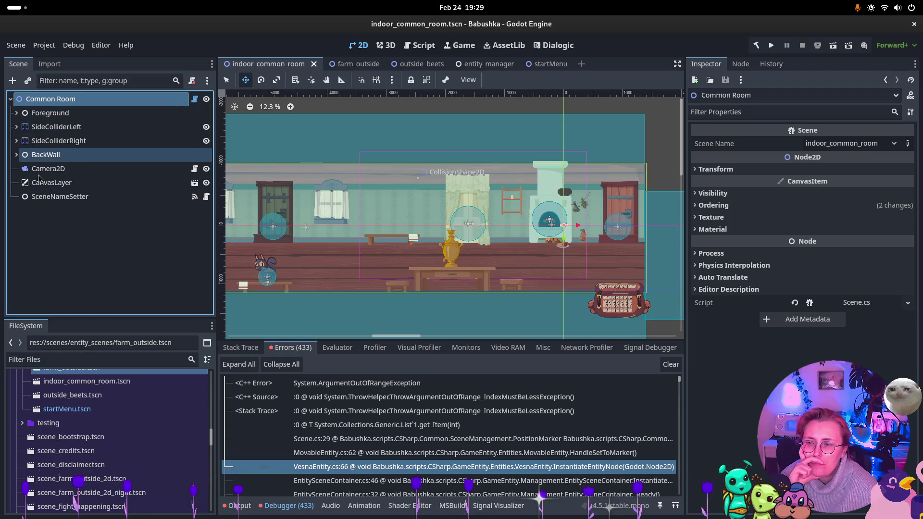
pyautogui.click(53, 200)
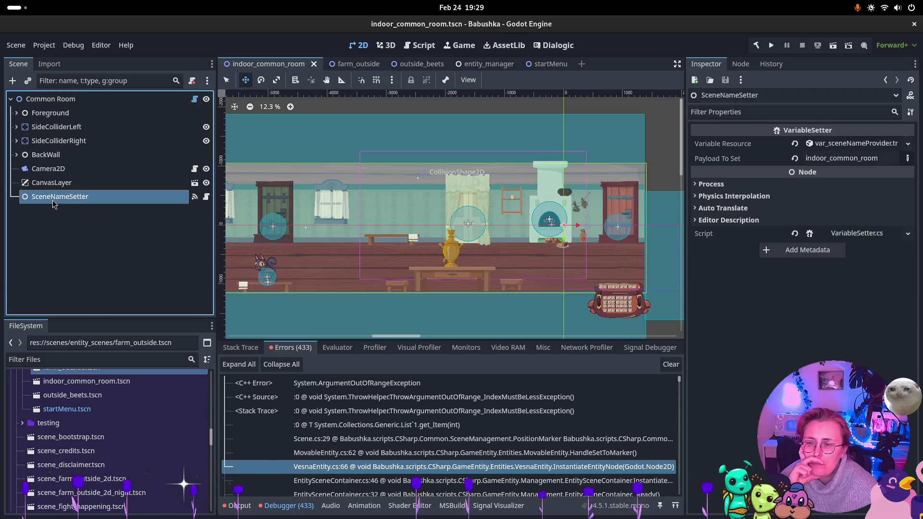
pyautogui.doubleClick(77, 201)
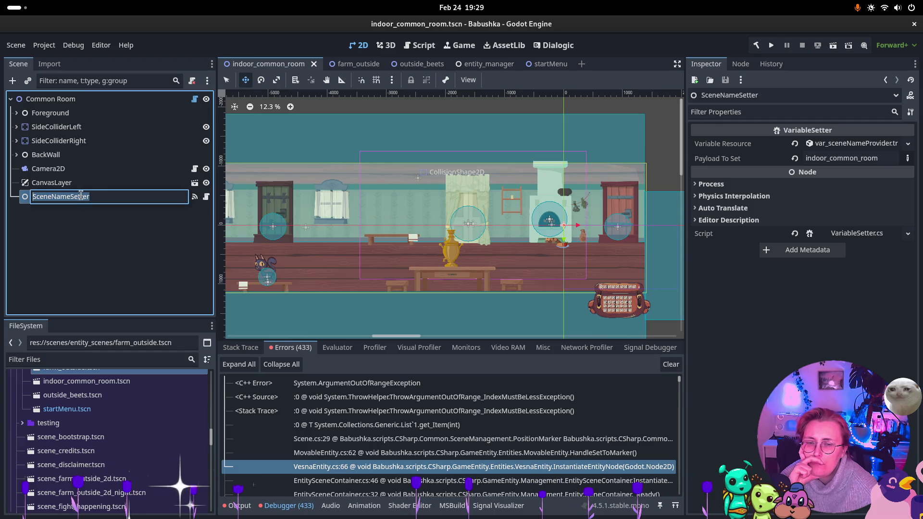
pyautogui.click(34, 155)
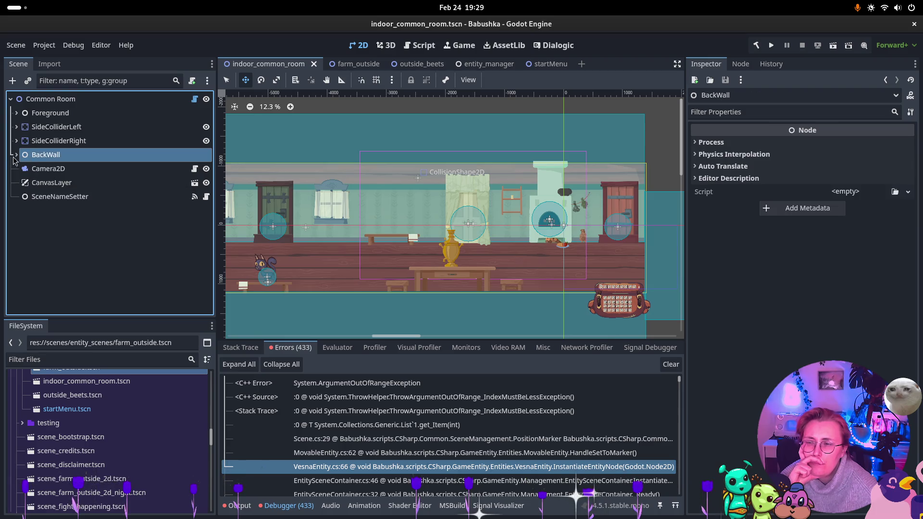
pyautogui.click(17, 155)
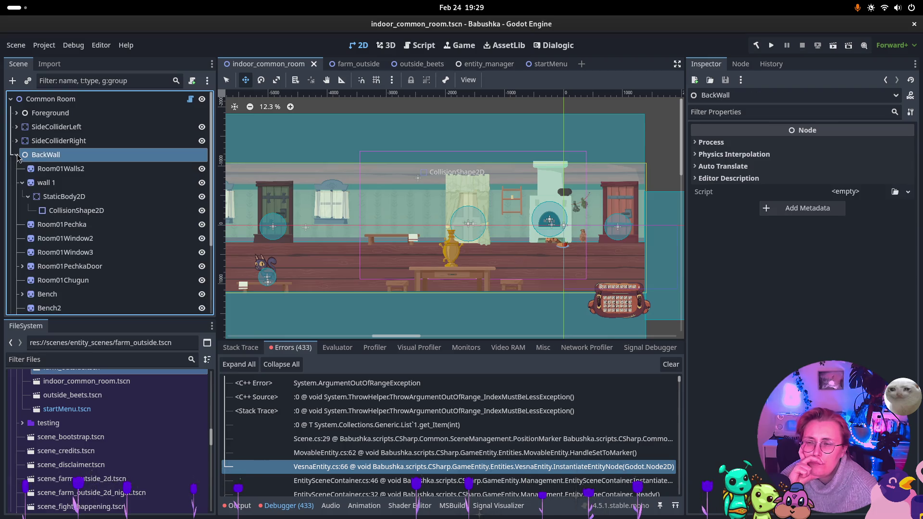
pyautogui.click(23, 183)
pyautogui.scroll(-3, 58, 216)
# - Move EntityContainer, keeping its name, and reset its Position x to 0
pyautogui.doubleClick(58, 264)
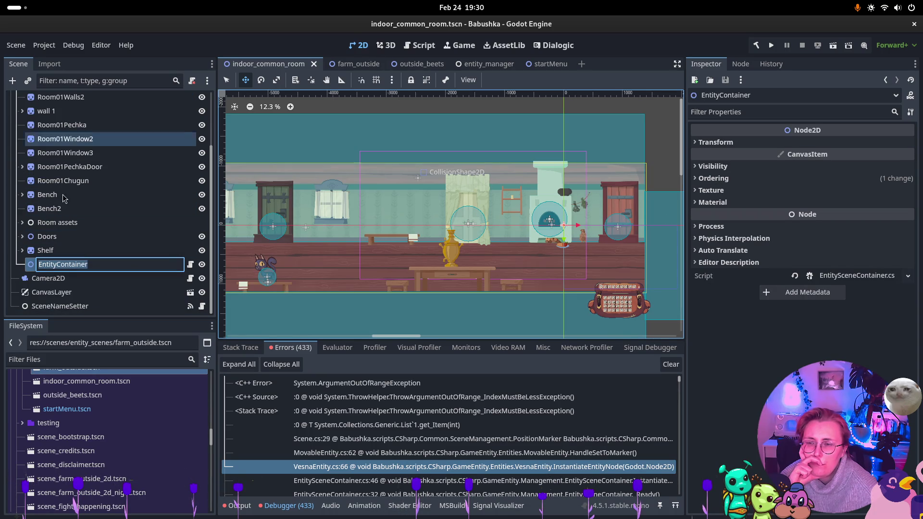
pyautogui.press('Escape')
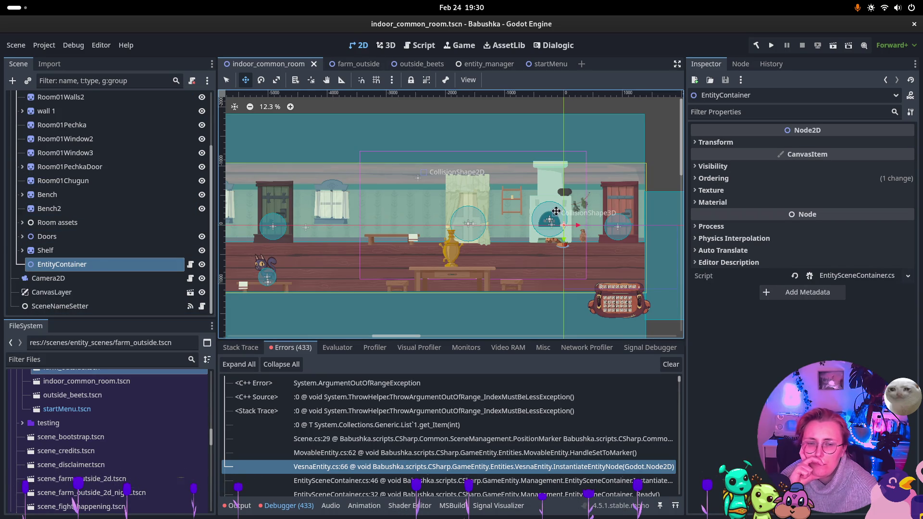
pyautogui.moveTo(556, 212); pyautogui.dragTo(309, 234)
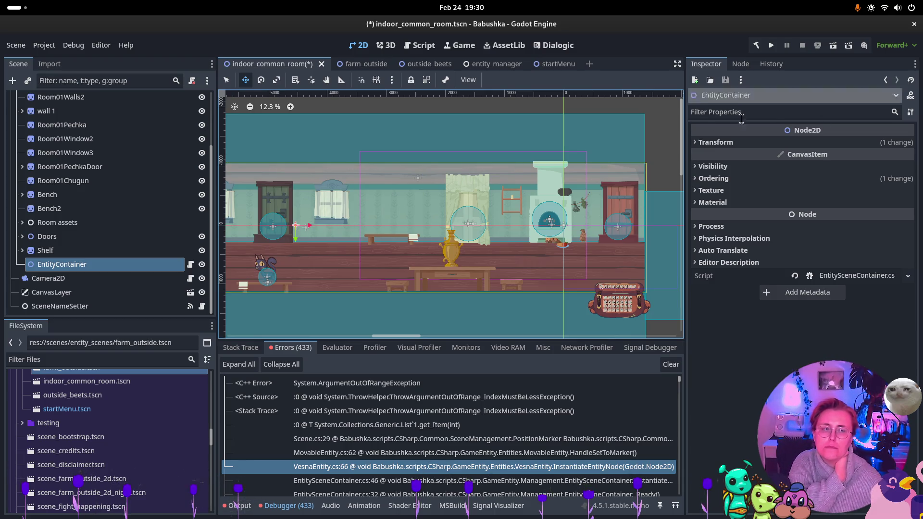
pyautogui.click(728, 143)
pyautogui.click(797, 156)
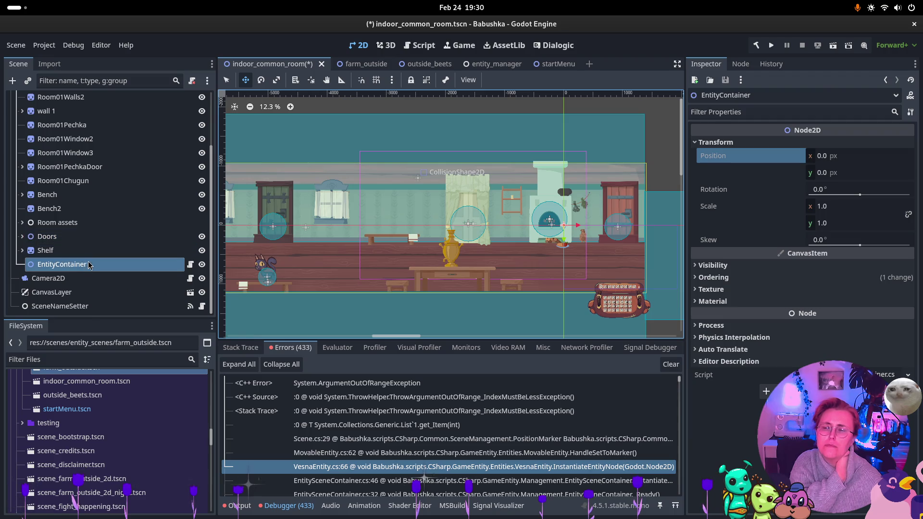
# - Select Door_Kitchen under Doors and bring up the Select Script dialog for it
pyautogui.click(22, 236)
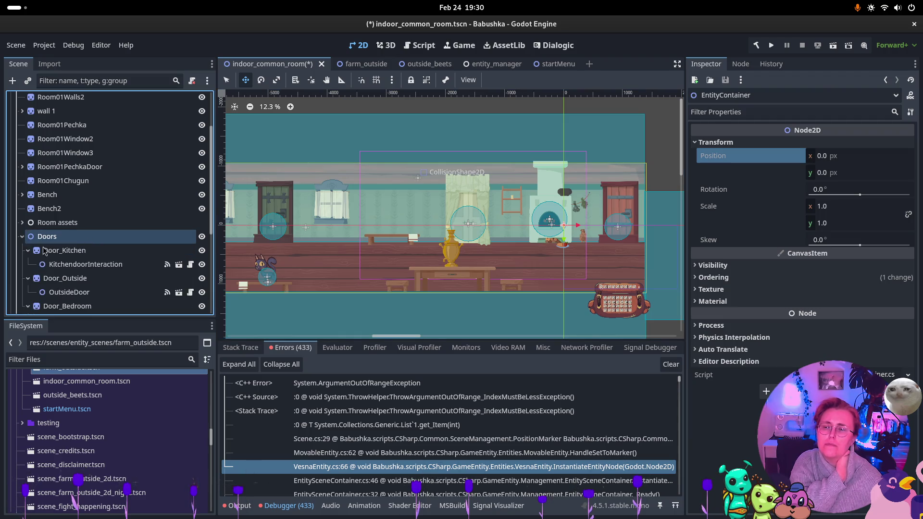
pyautogui.click(65, 250)
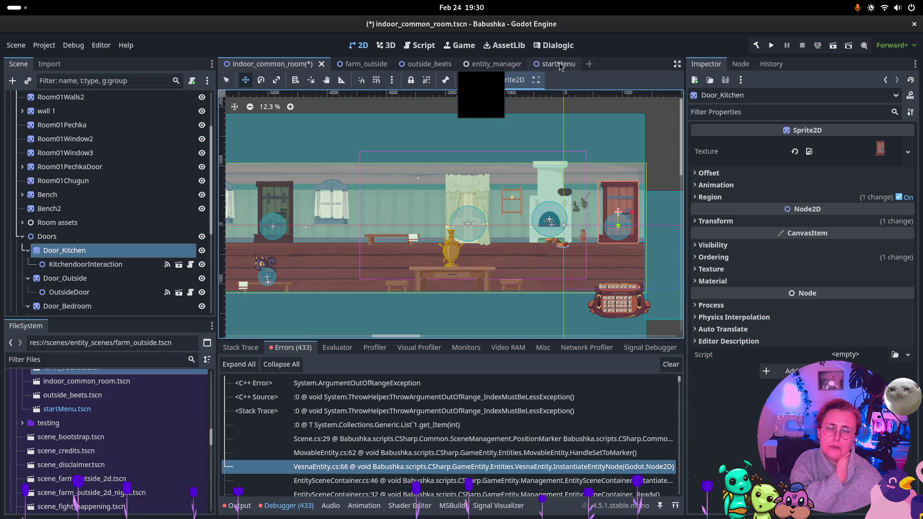
pyautogui.click(895, 354)
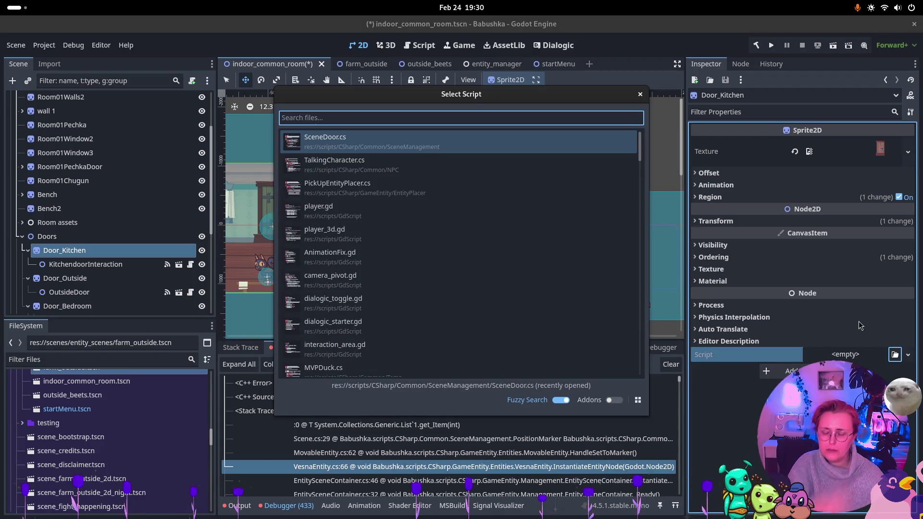
# - Attach SceneDoor.cs to Door_Kitchen, leaving its destination scene empty
pyautogui.write('Door')
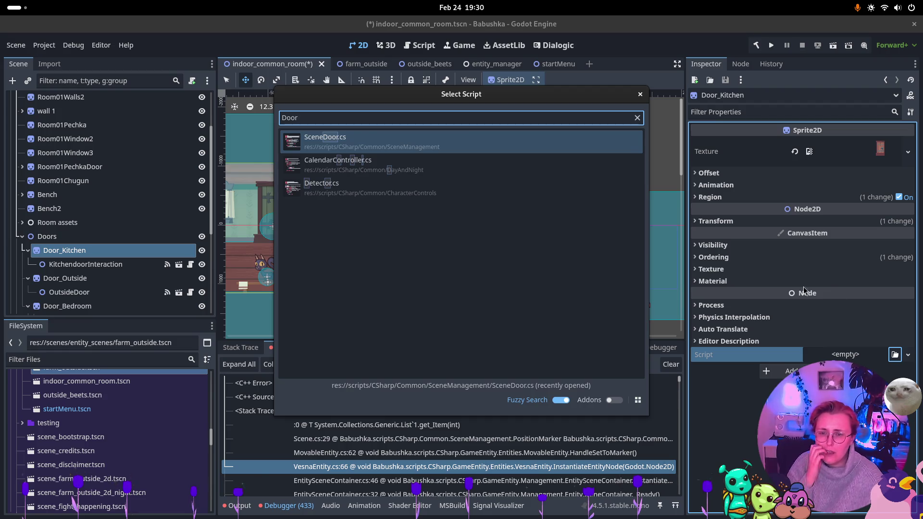
pyautogui.doubleClick(381, 145)
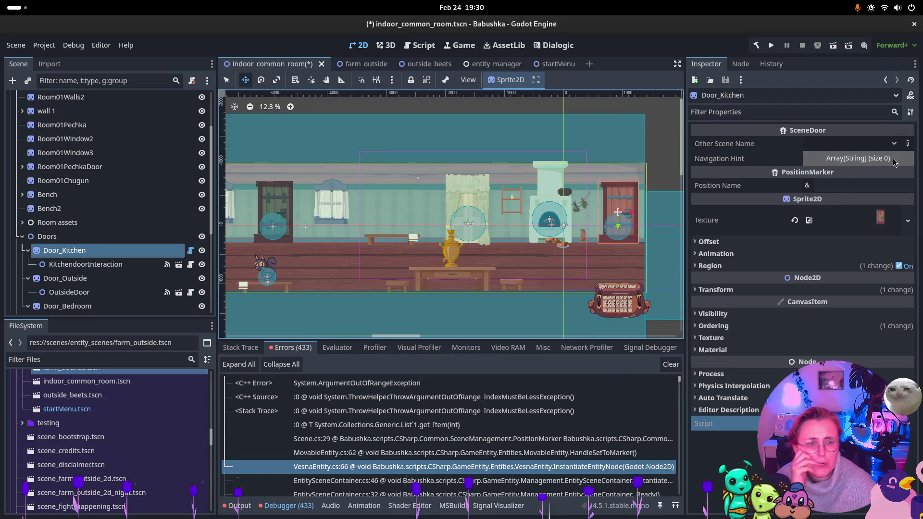
pyautogui.click(893, 143)
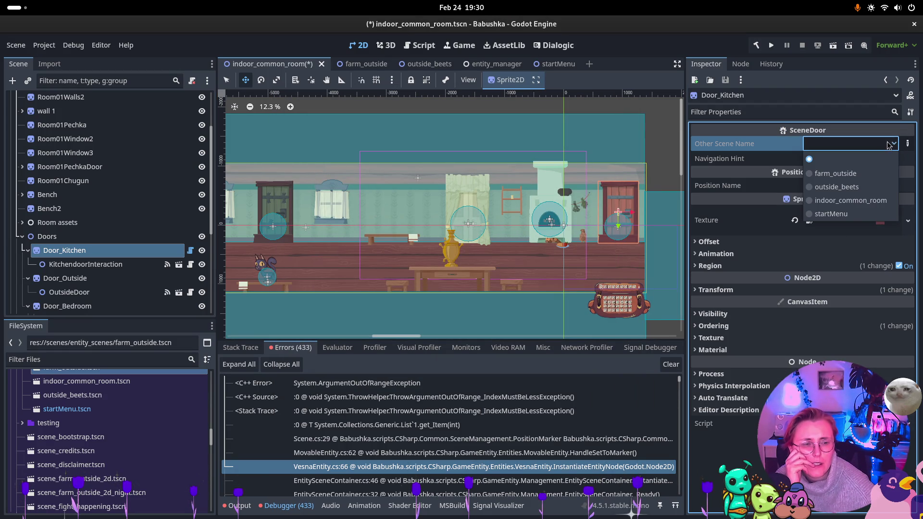
pyautogui.click(851, 181)
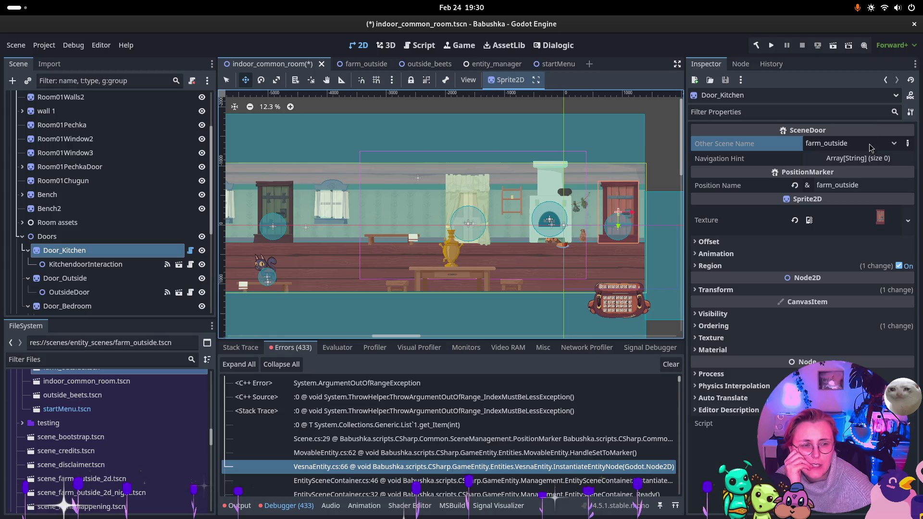
pyautogui.click(892, 144)
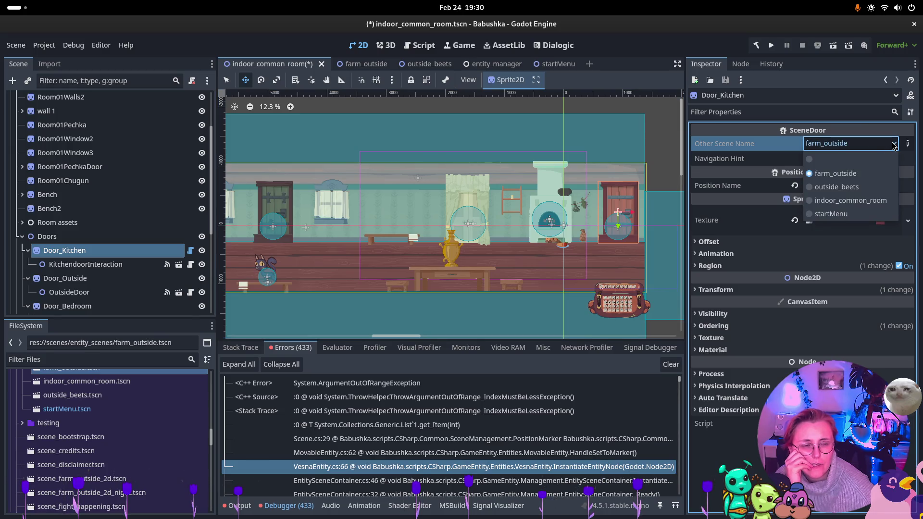
pyautogui.click(824, 160)
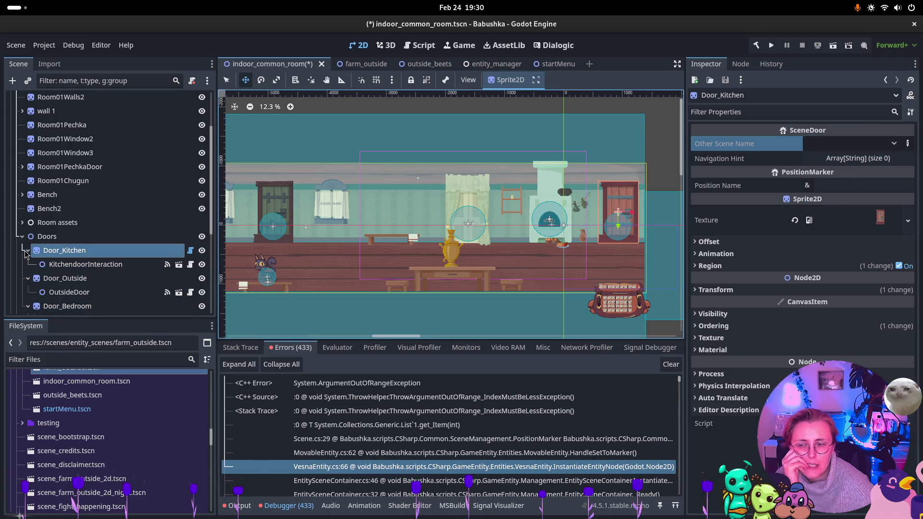
# - Give Door_Outside the SceneDoor script targeting farm_outside and save the room
pyautogui.click(41, 282)
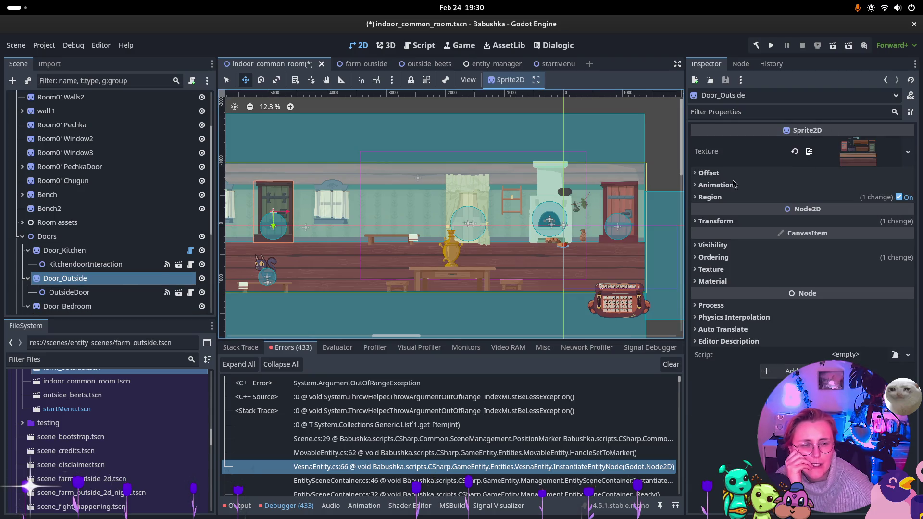
pyautogui.click(894, 354)
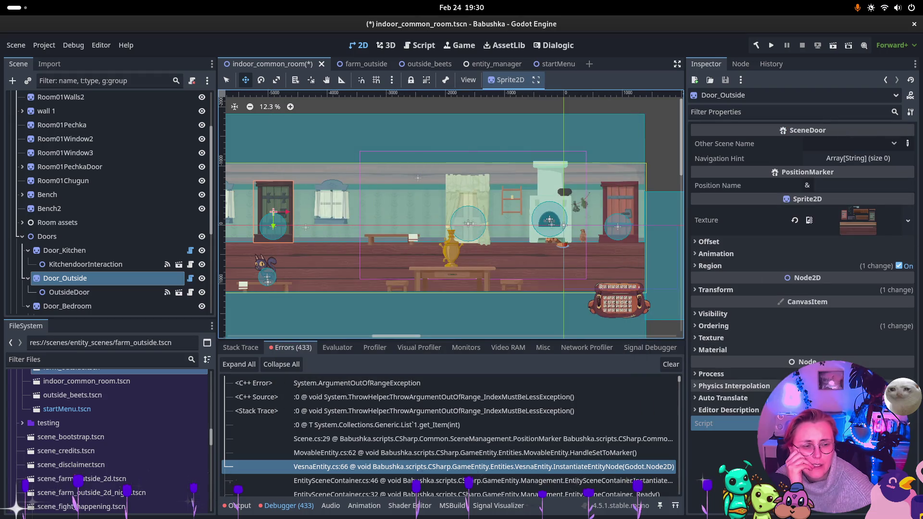
pyautogui.click(894, 145)
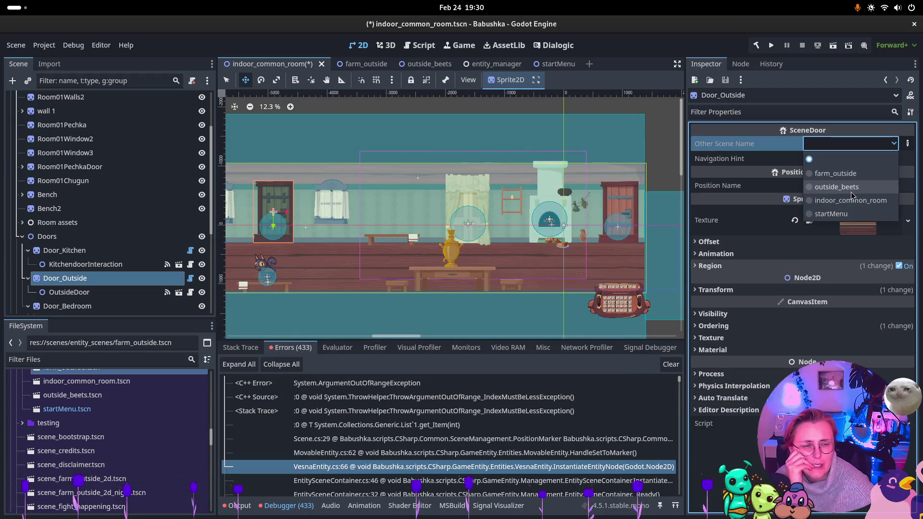
pyautogui.click(853, 187)
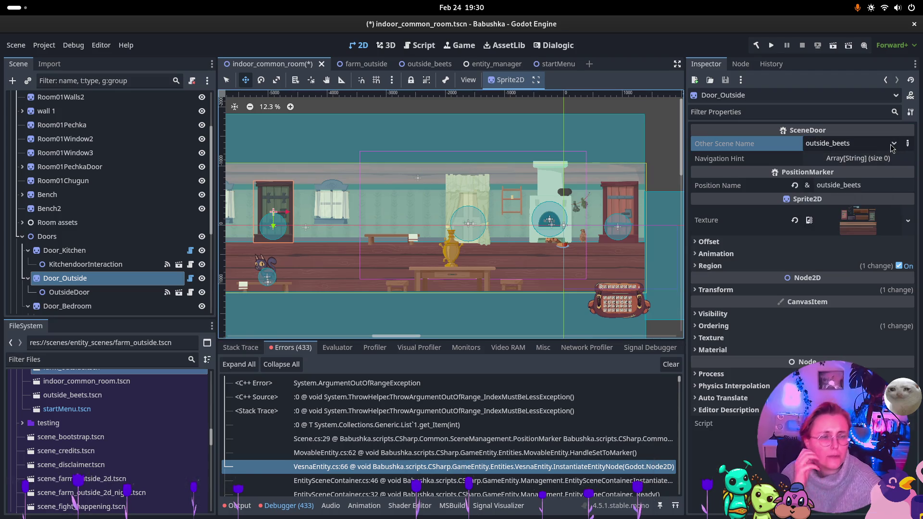
pyautogui.click(822, 143)
pyautogui.click(826, 174)
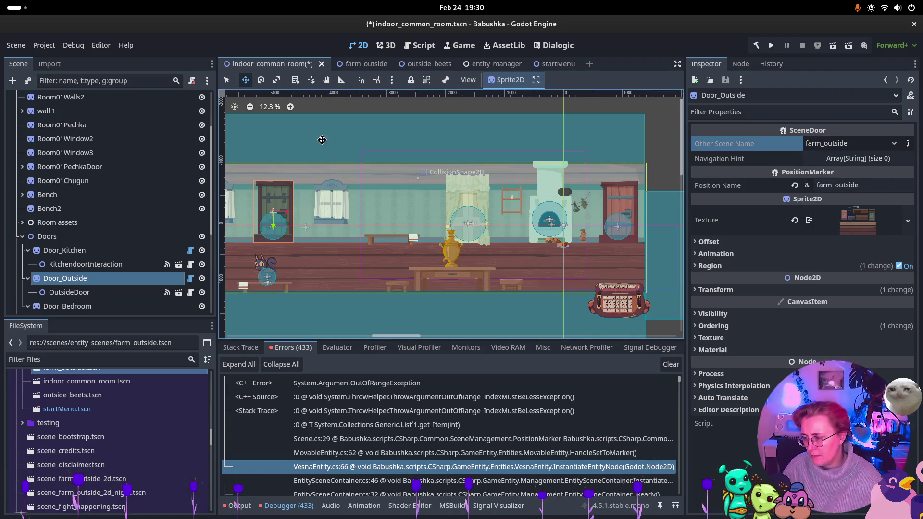
pyautogui.hotkey('ctrl', 's')
pyautogui.click(347, 64)
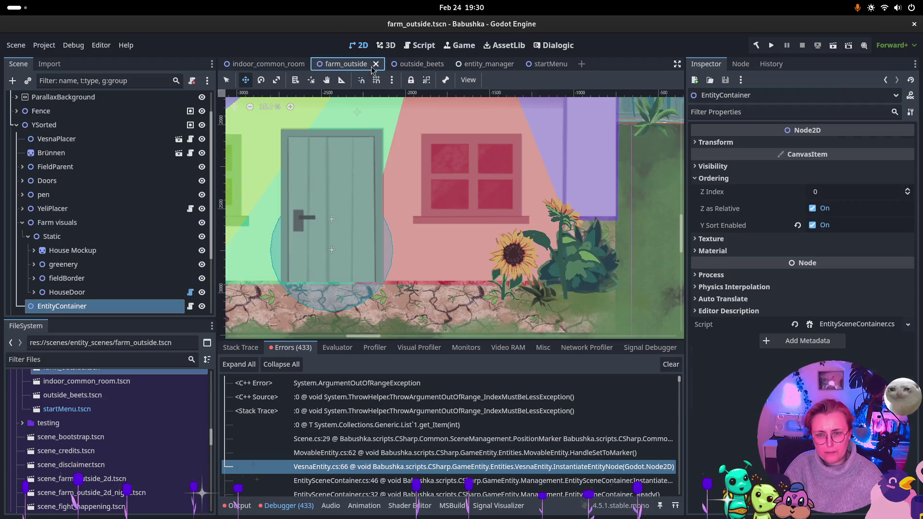
# - Run farm_outside and walk the grandma left past the well into the white house's door
pyautogui.click(834, 46)
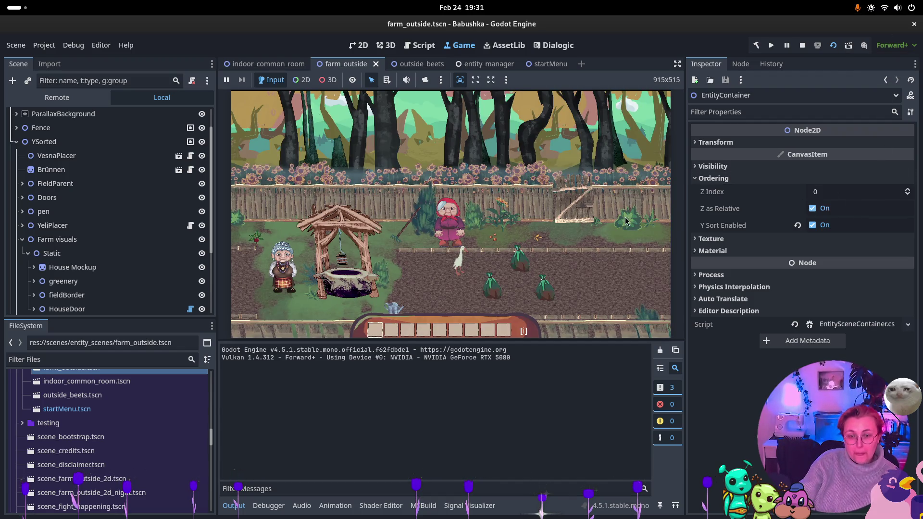
pyautogui.press('a')
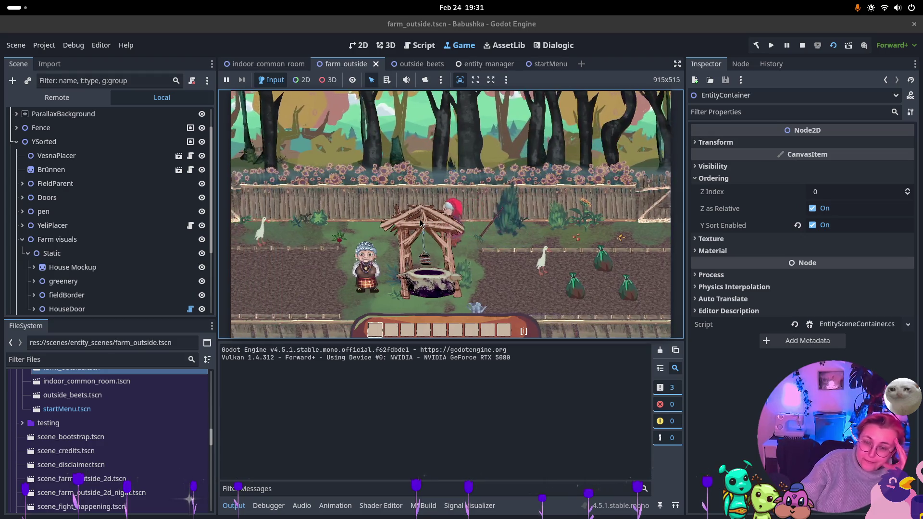
pyautogui.press('a')
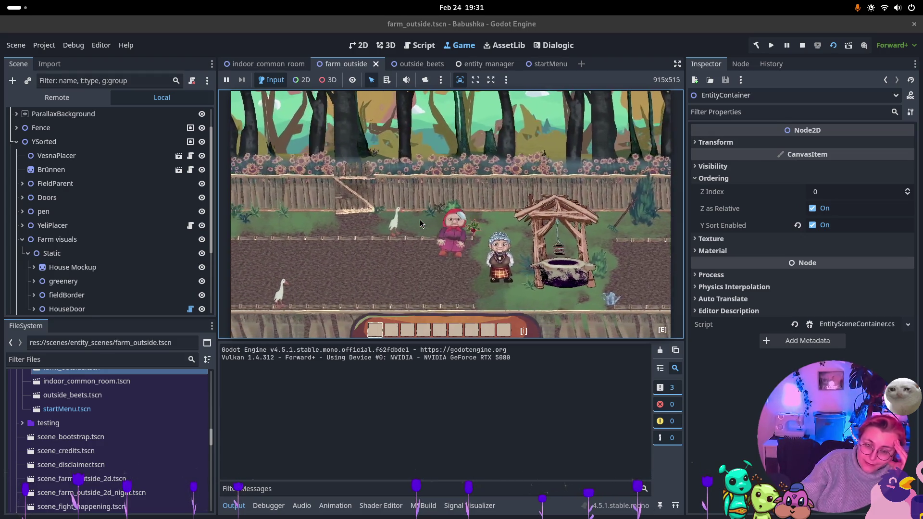
pyautogui.press('a')
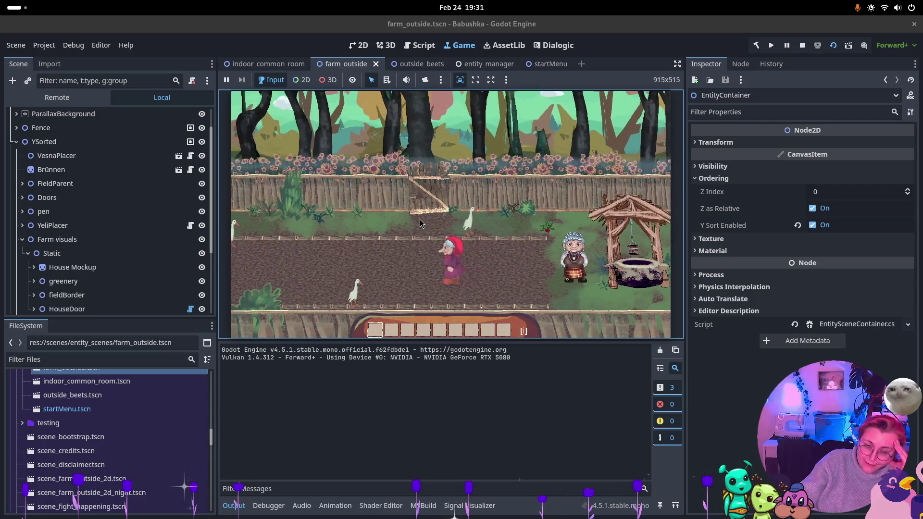
pyautogui.press('a')
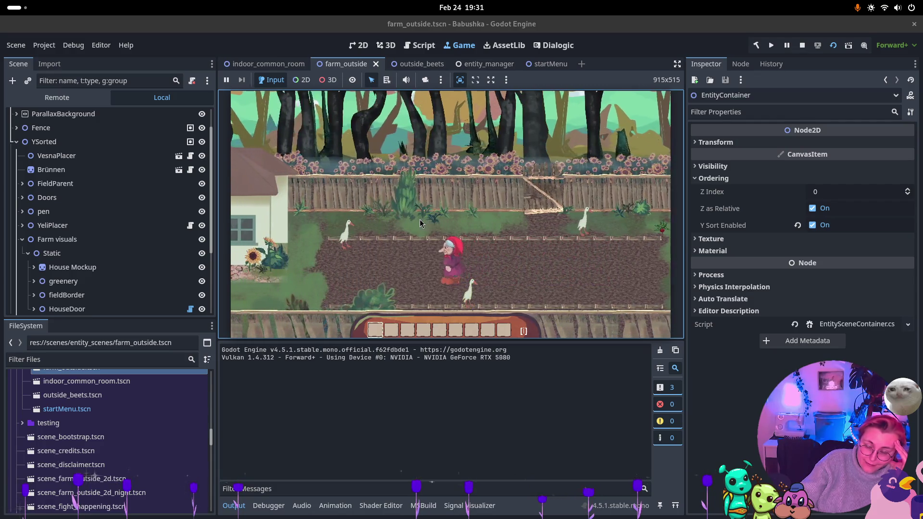
pyautogui.press('a')
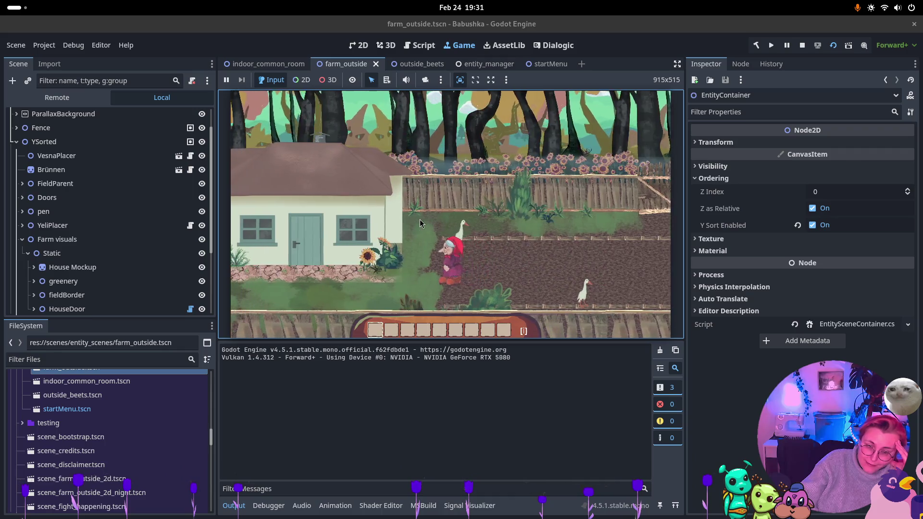
pyautogui.press('a')
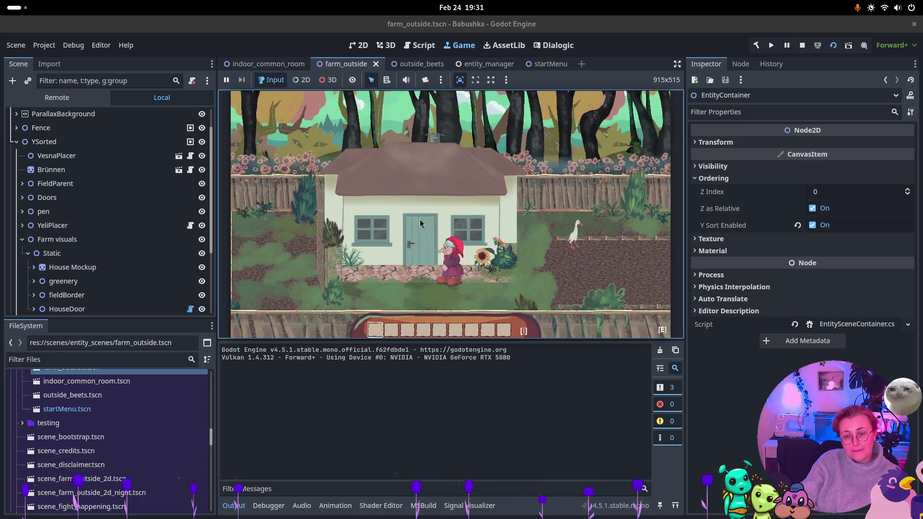
pyautogui.press('w')
pyautogui.press('e')
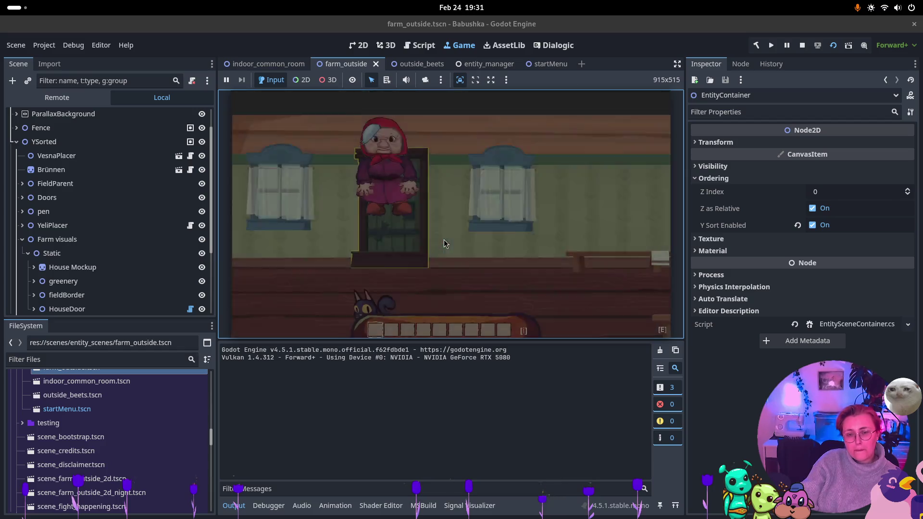
# - Walk around inside the house and talk to the cat
pyautogui.press('d')
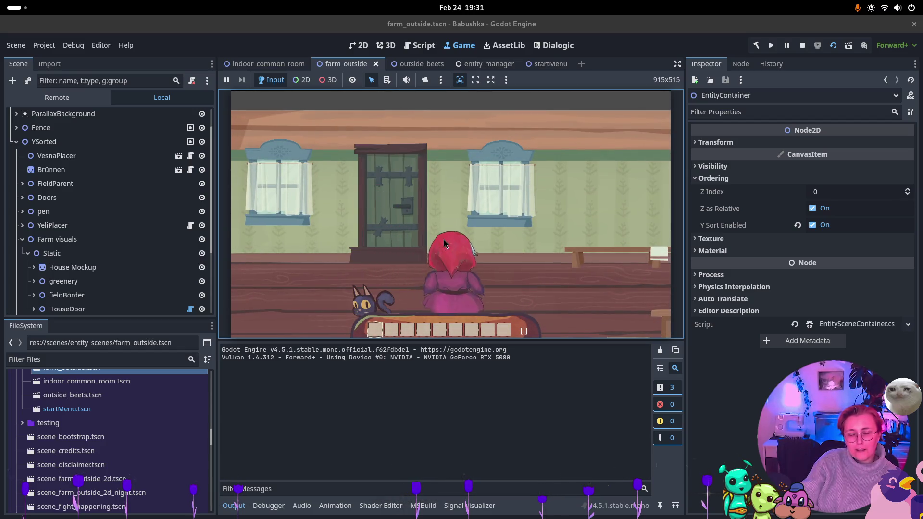
pyautogui.press('a')
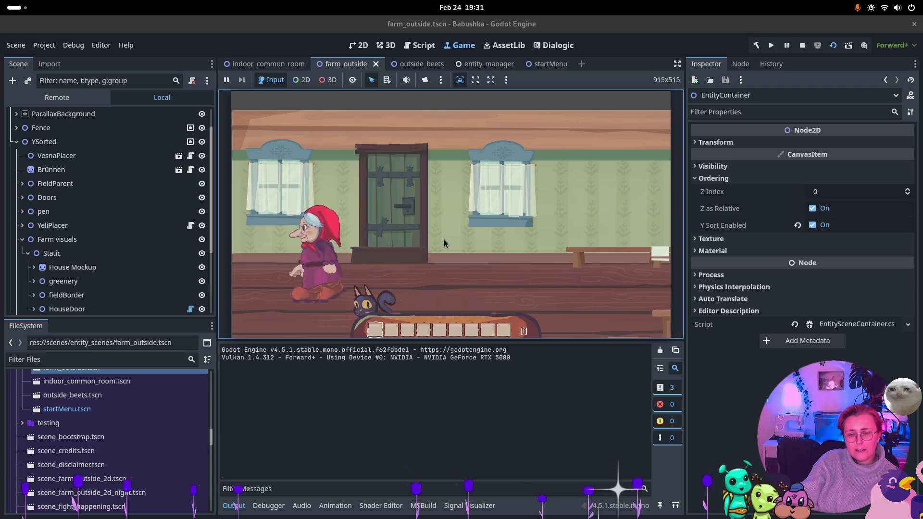
pyautogui.press('d')
pyautogui.press('e')
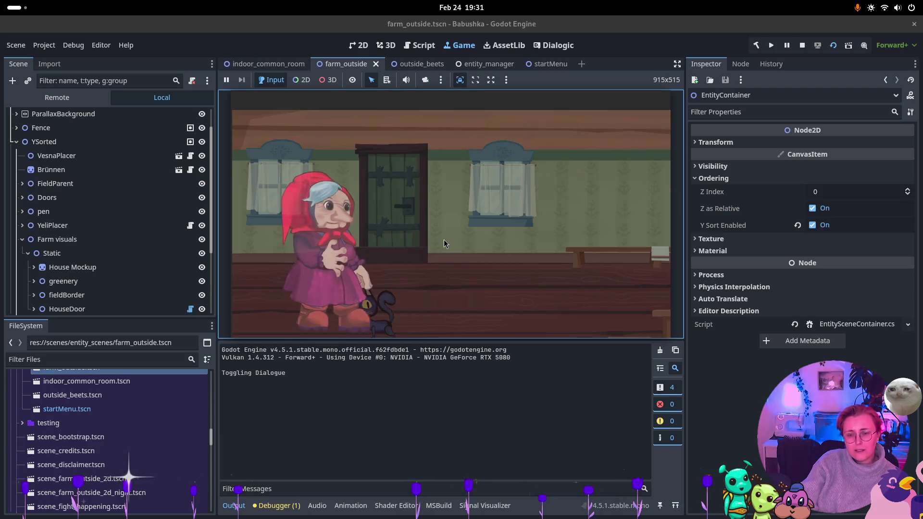
pyautogui.press('e')
pyautogui.press('e')
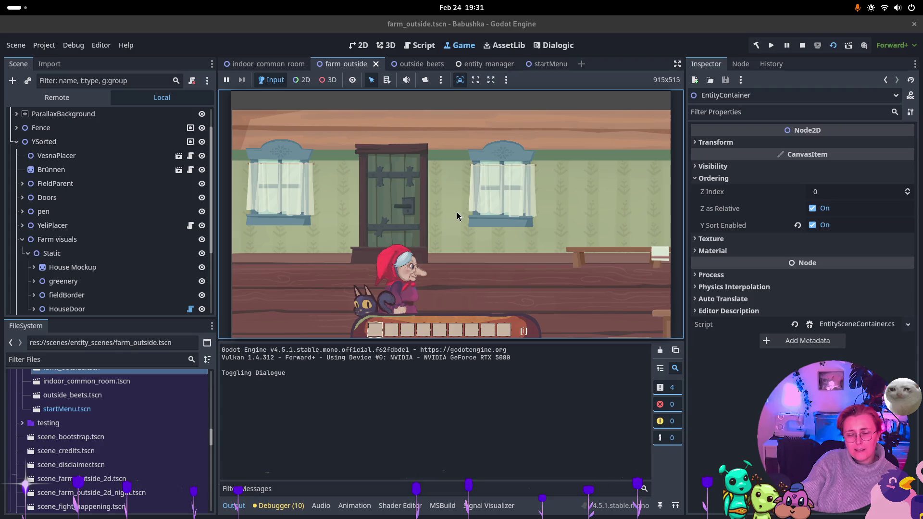
# - Walk right past the samovar to interact with the stove, then stop the game
pyautogui.press('d')
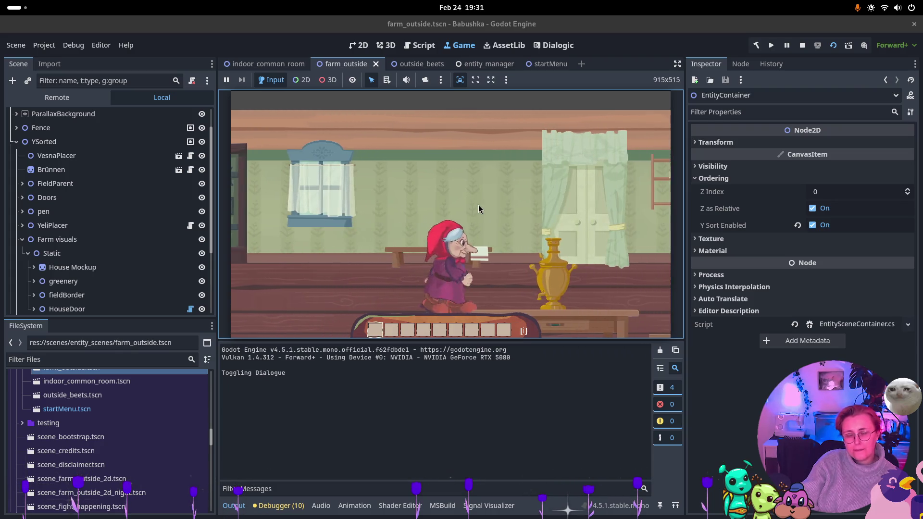
pyautogui.press('d')
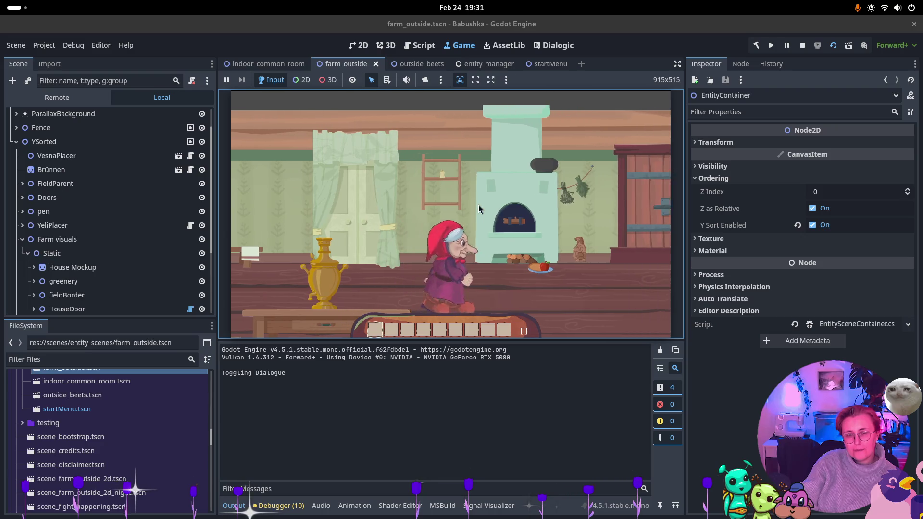
pyautogui.press('d')
pyautogui.press('e')
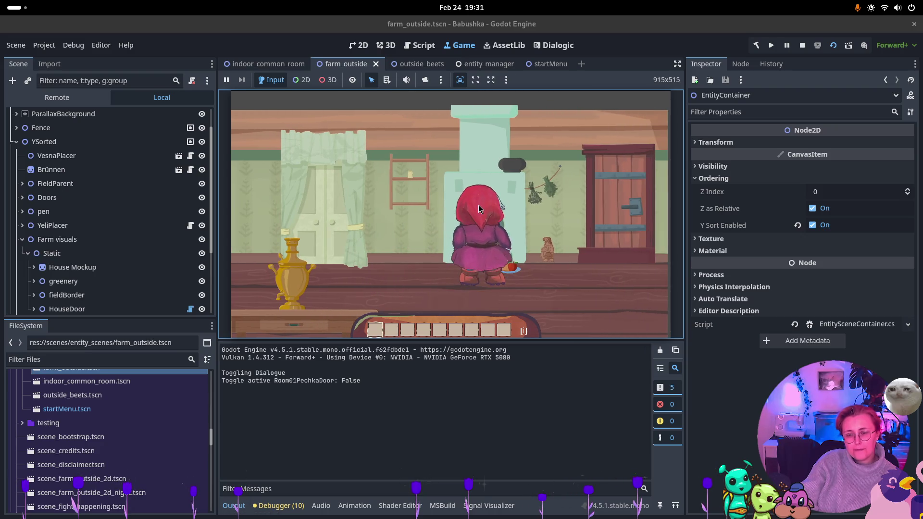
pyautogui.press('a')
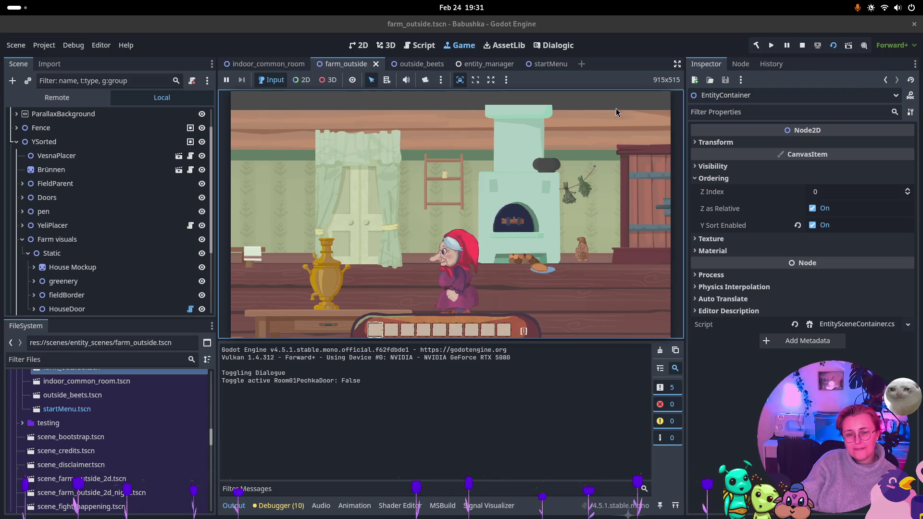
pyautogui.click(802, 46)
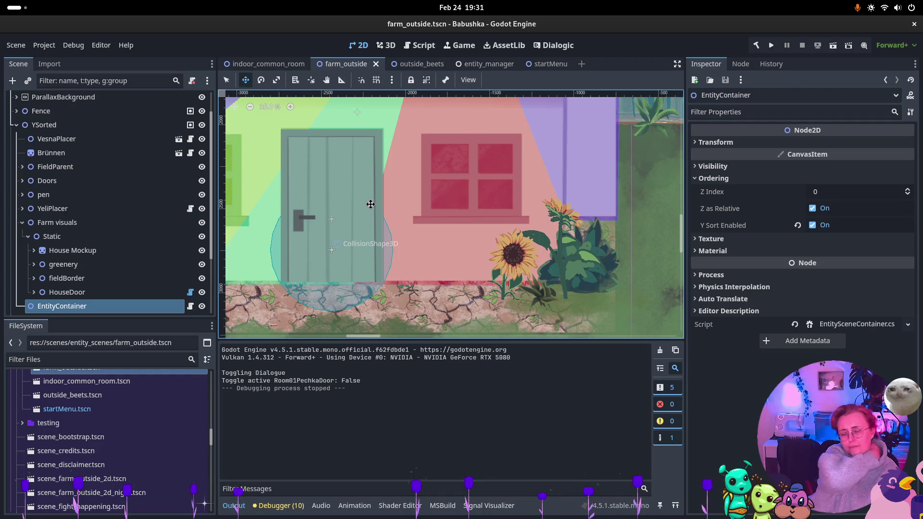
# - In indoor_common_room, drag the OutsideDoor interaction area up onto the door sprite at (17, -330)
pyautogui.click(274, 65)
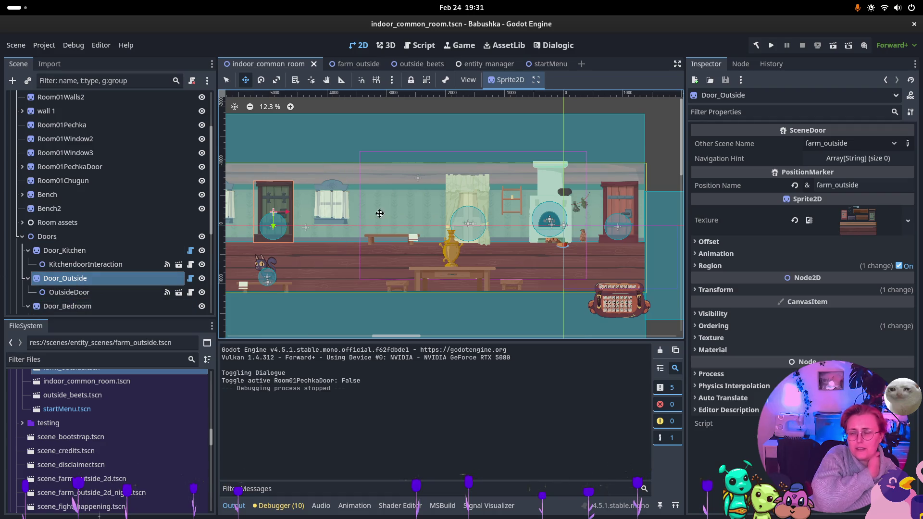
pyautogui.hscroll(-3, 265, 236)
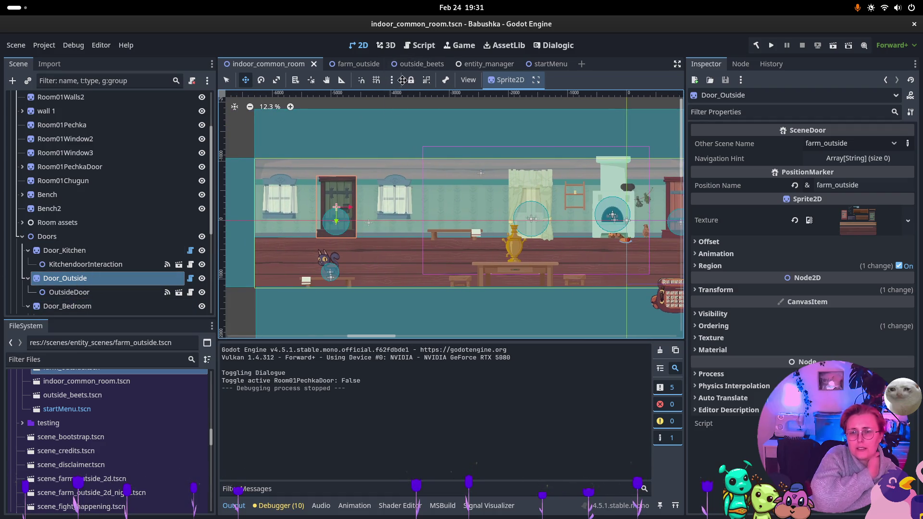
pyautogui.click(336, 243)
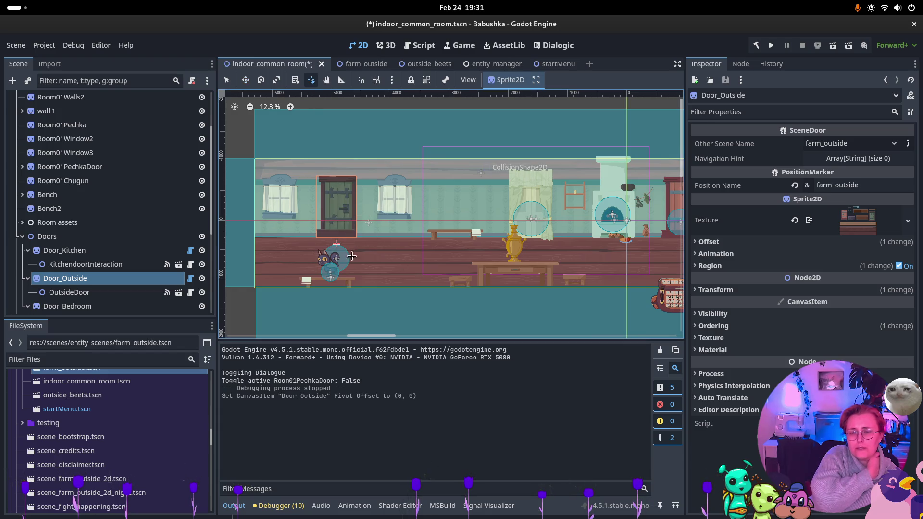
pyautogui.click(65, 292)
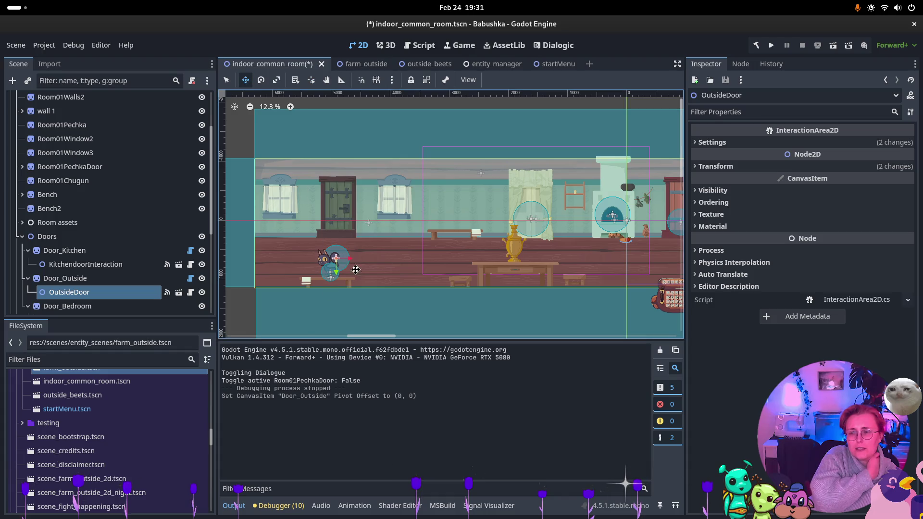
pyautogui.moveTo(341, 256); pyautogui.dragTo(341, 213)
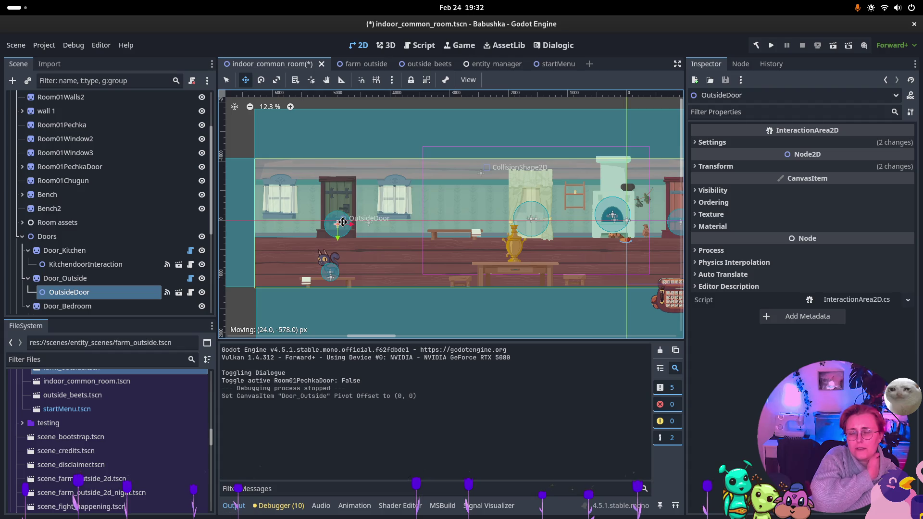
pyautogui.click(84, 279)
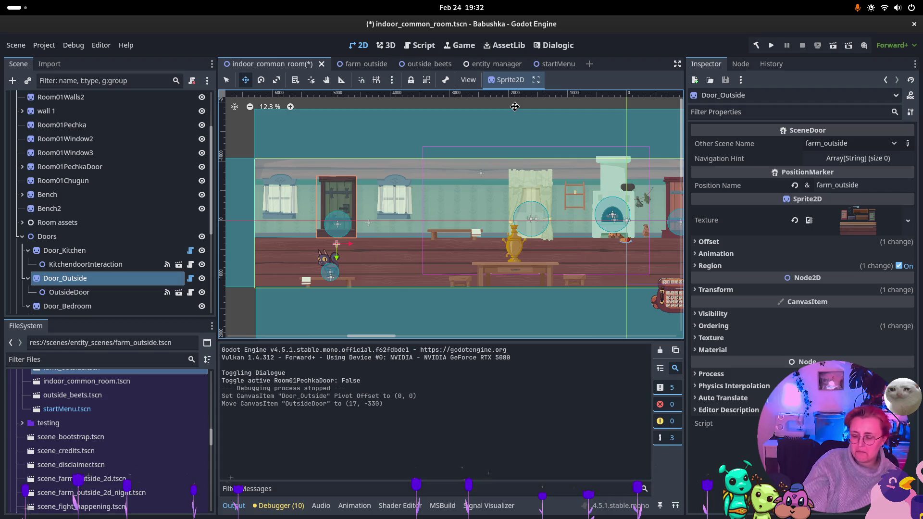
# - Save indoor_common_room and relaunch the farm_outside scene
pyautogui.hotkey('ctrl', 's')
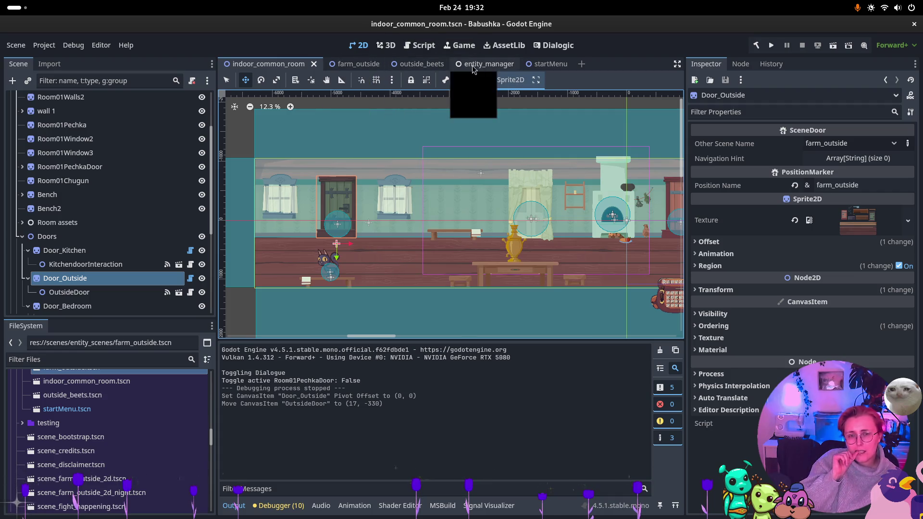
pyautogui.click(358, 64)
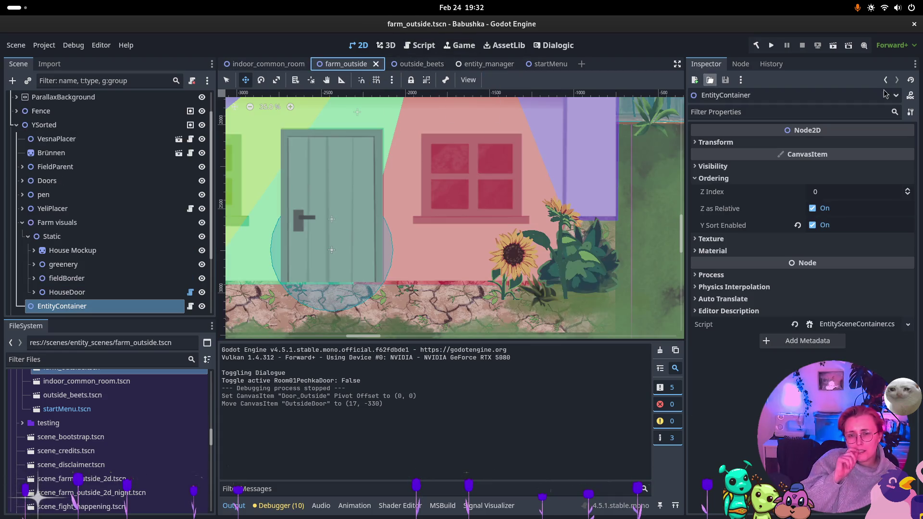
pyautogui.click(827, 50)
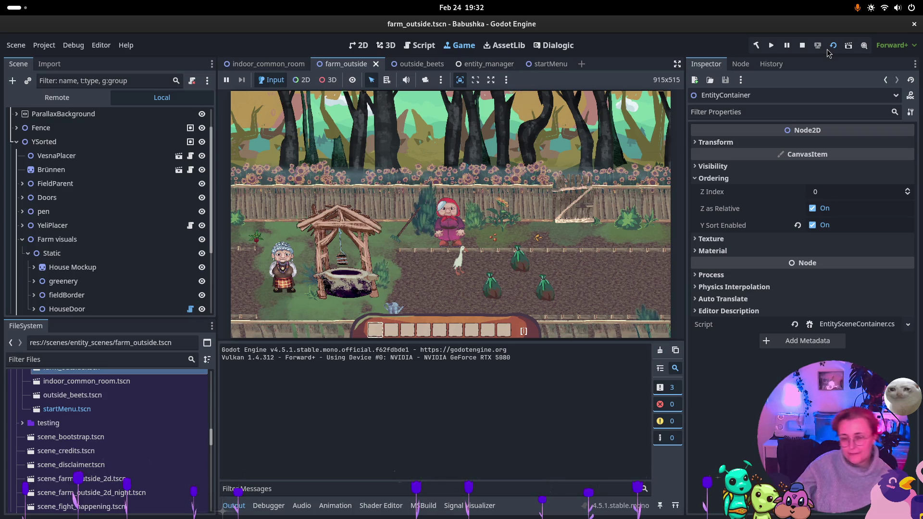
# - Walk the grandma into the house, check the inside door's [E] prompt, then return to indoor_common_room
pyautogui.click(426, 263)
pyautogui.press('d')
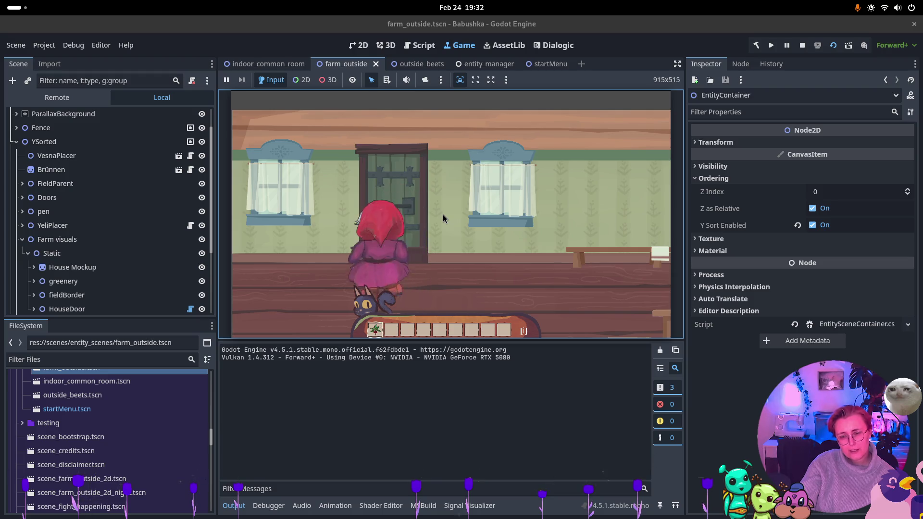
pyautogui.press('a')
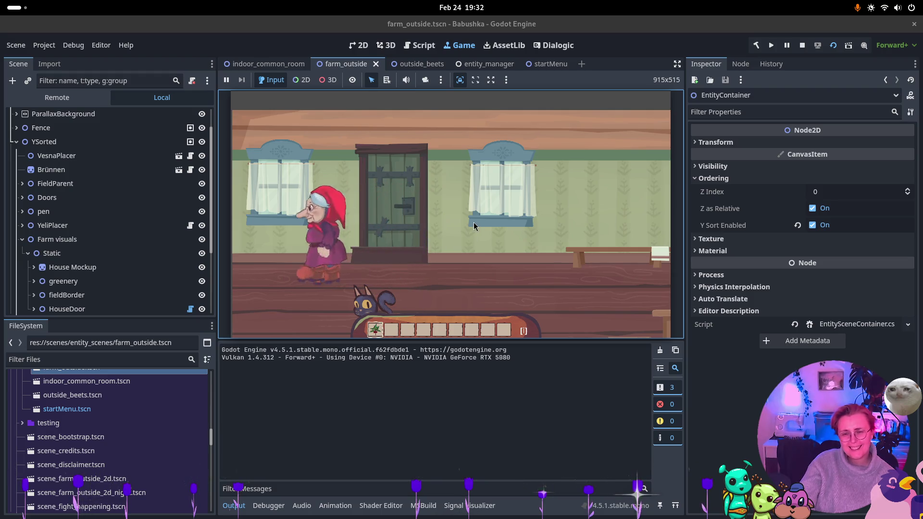
pyautogui.press('d')
pyautogui.press('s')
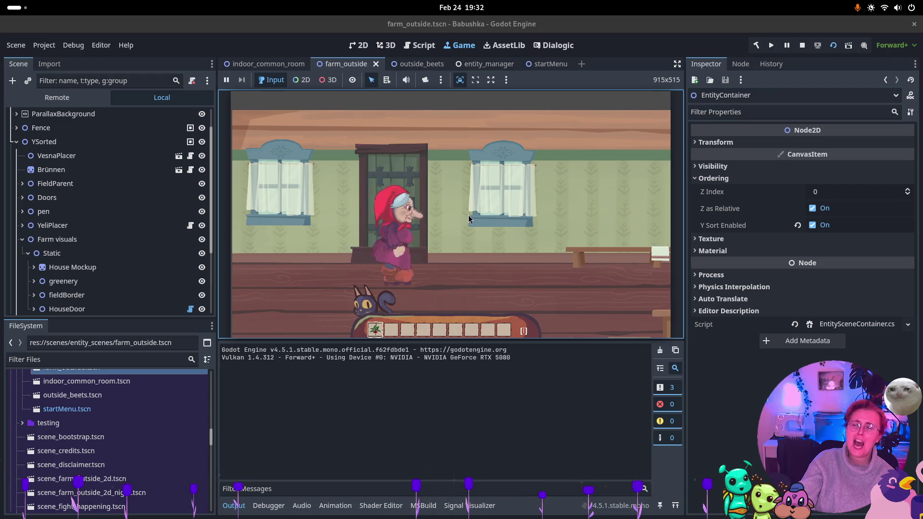
pyautogui.press('w')
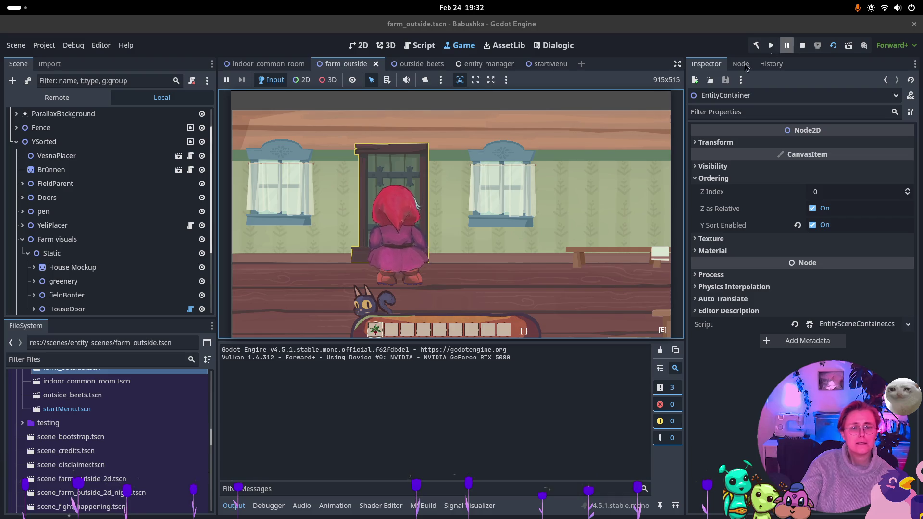
pyautogui.press('d')
pyautogui.press('a')
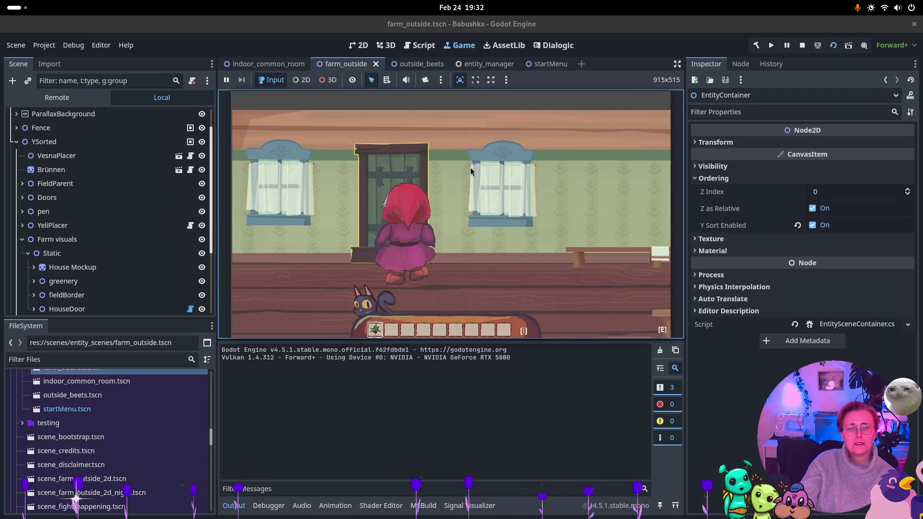
pyautogui.press('d')
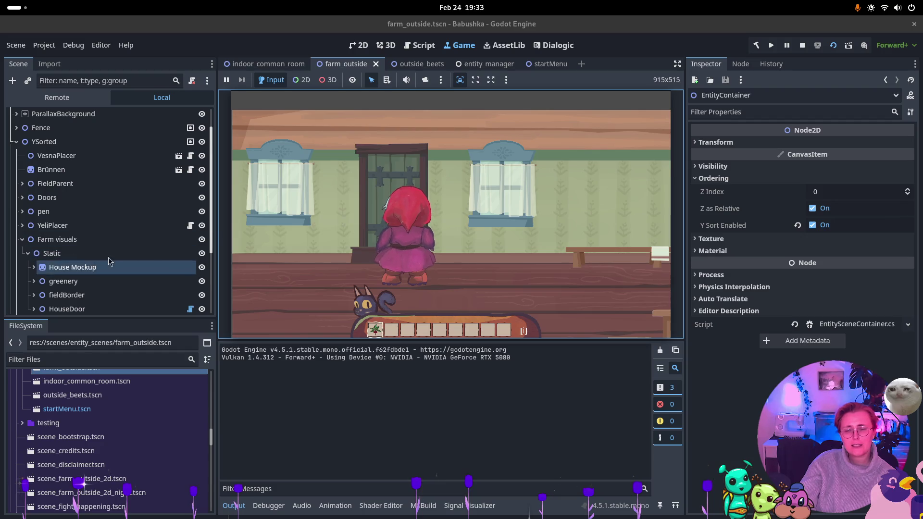
pyautogui.scroll(-3, 149, 222)
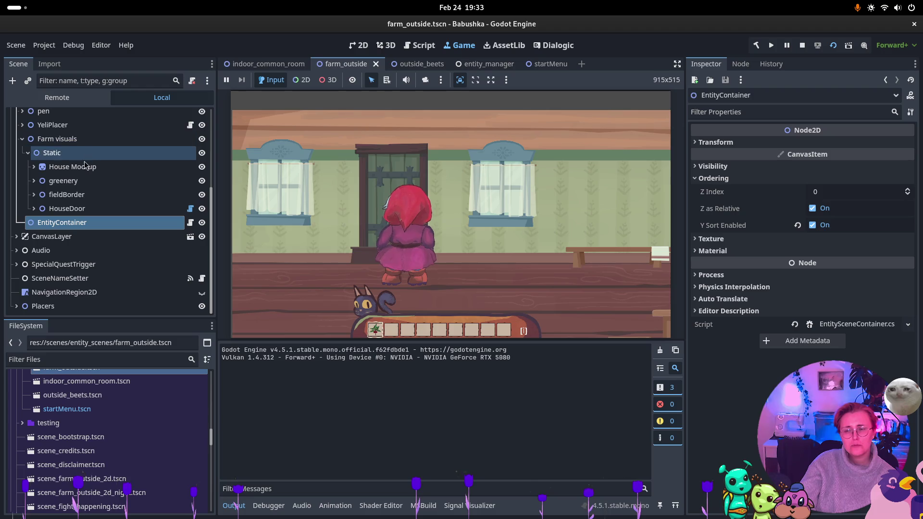
pyautogui.click(279, 65)
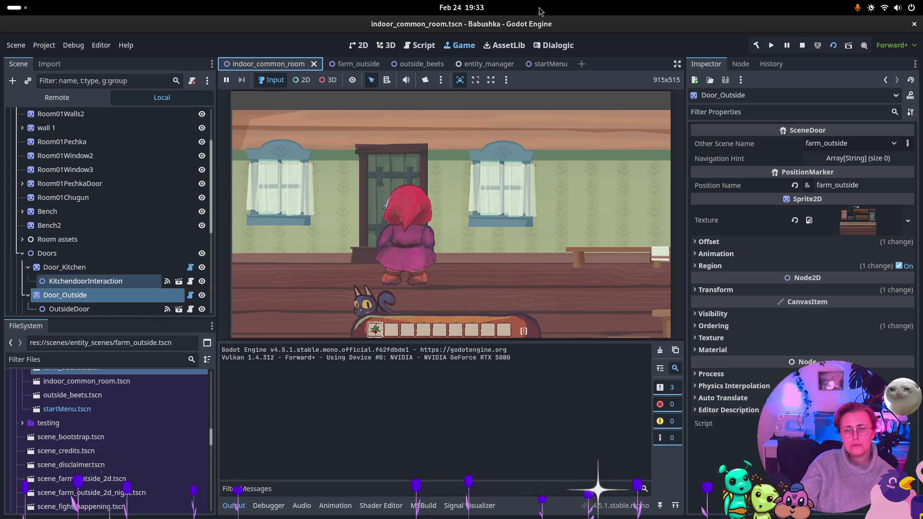
pyautogui.click(802, 45)
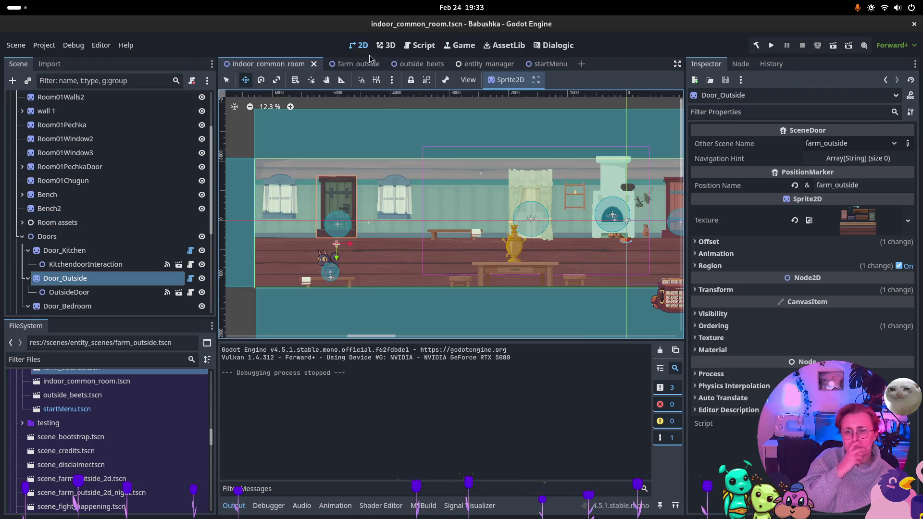
pyautogui.click(346, 64)
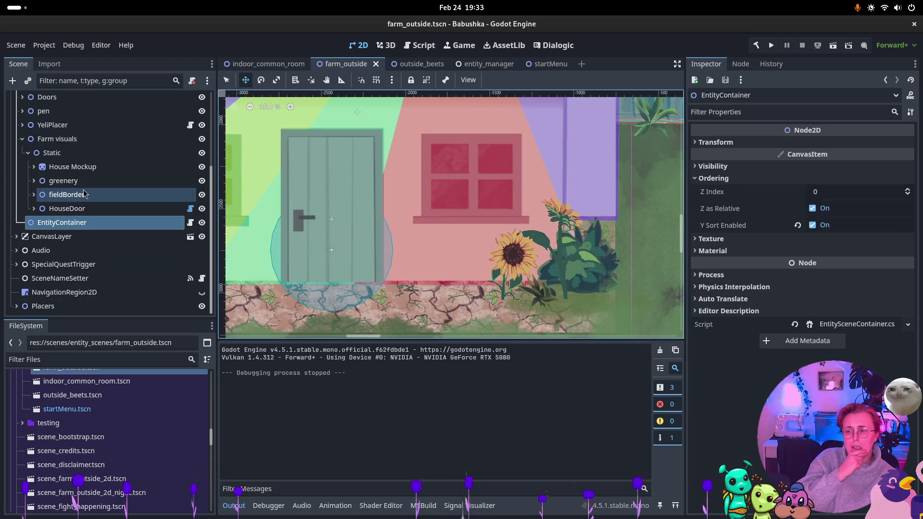
pyautogui.click(67, 209)
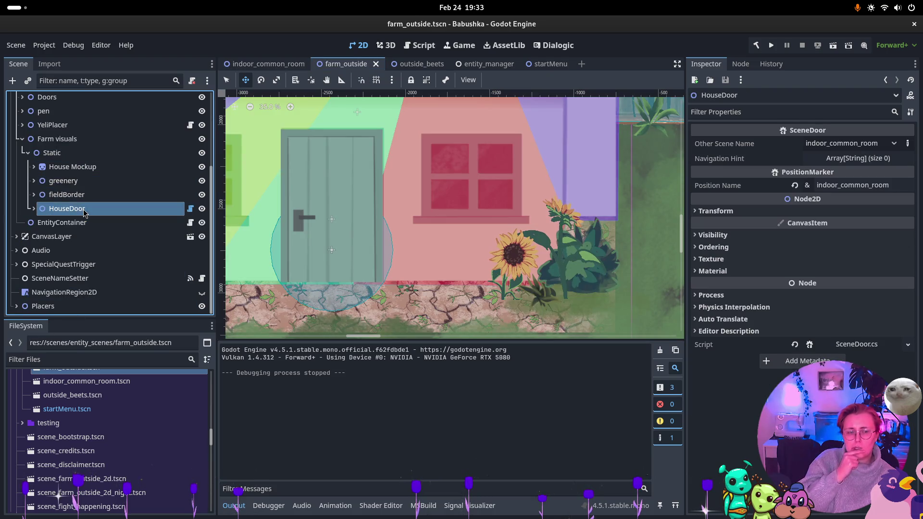
pyautogui.click(740, 64)
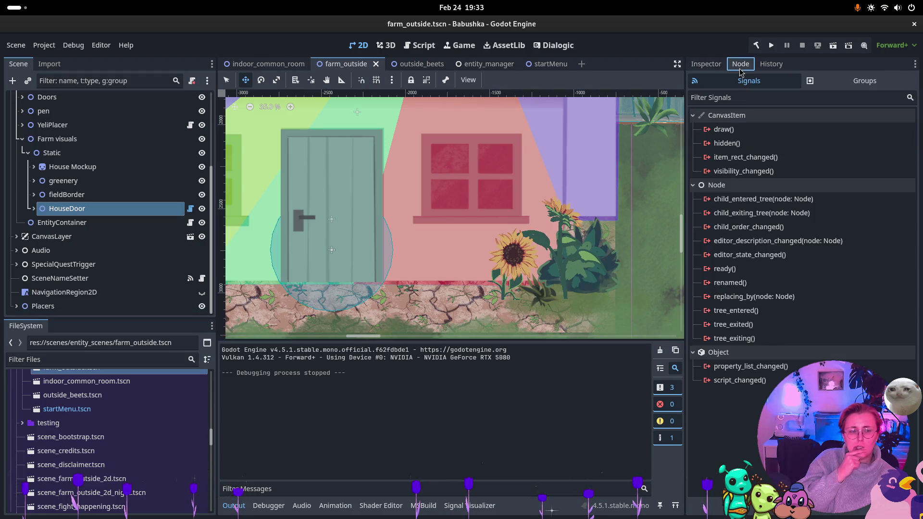
pyautogui.click(706, 64)
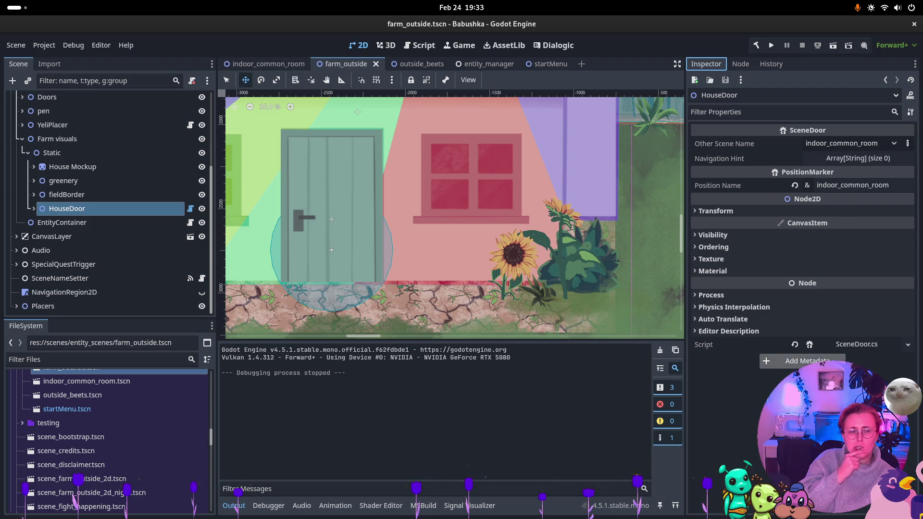
pyautogui.click(865, 345)
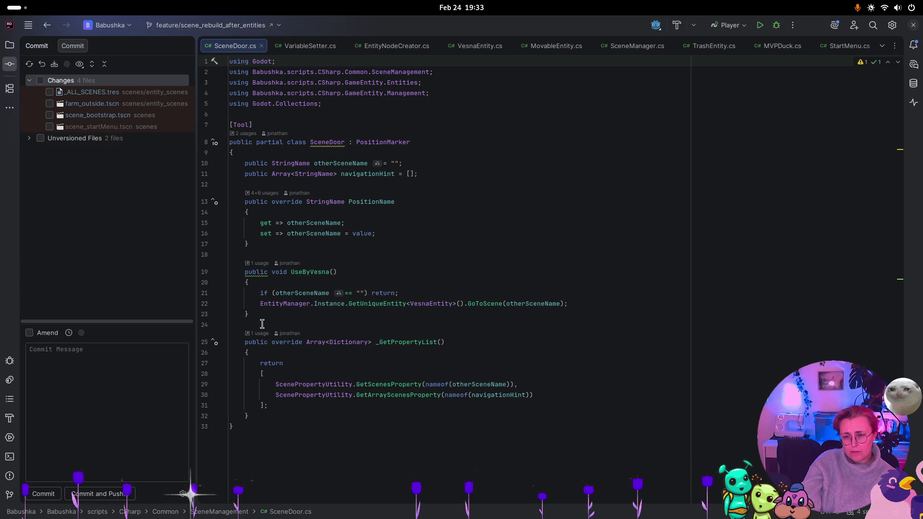
pyautogui.click(260, 262)
pyautogui.click(576, 202)
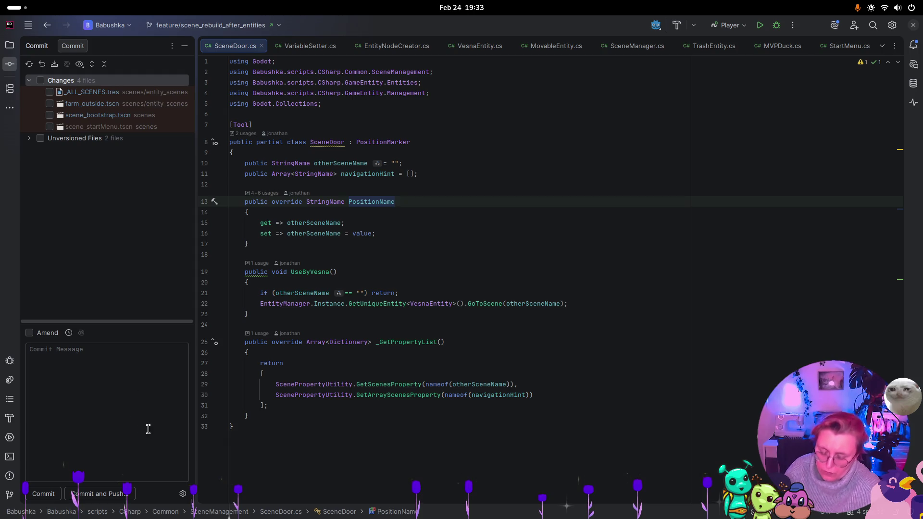
pyautogui.press('super')
pyautogui.click(620, 326)
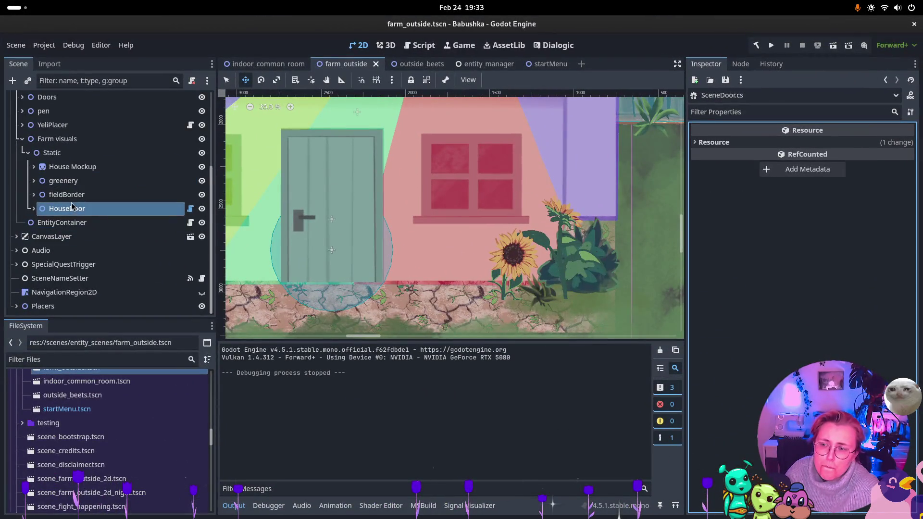
# - Inspect HouseDoor's EnterHouseInteraction signals to see its UseByVesna connection
pyautogui.click(740, 64)
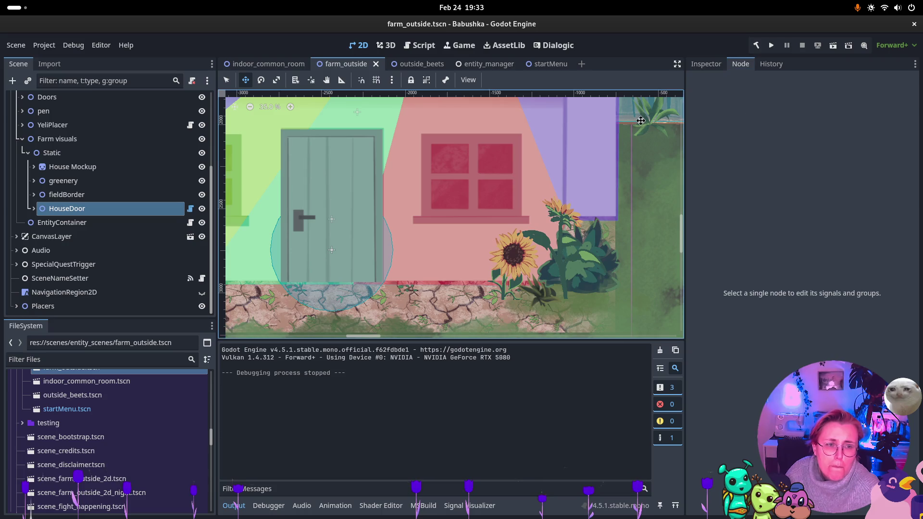
pyautogui.keyDown('ctrl'); pyautogui.click(147, 220); pyautogui.keyUp('ctrl')
pyautogui.click(147, 212)
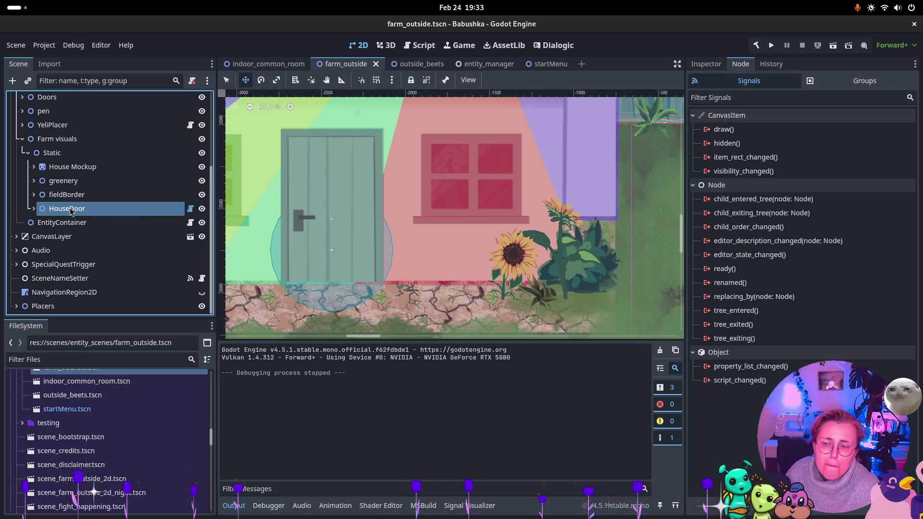
pyautogui.click(34, 209)
pyautogui.click(77, 222)
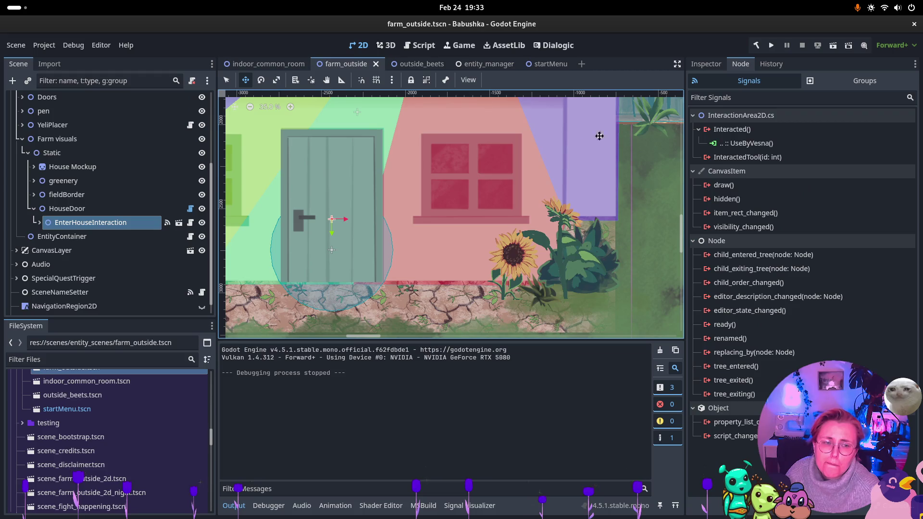
pyautogui.click(769, 143)
# - In indoor_common_room, delete OutsideDoor's LoadSceneAtIndex connection and start connecting Interacted
pyautogui.click(268, 64)
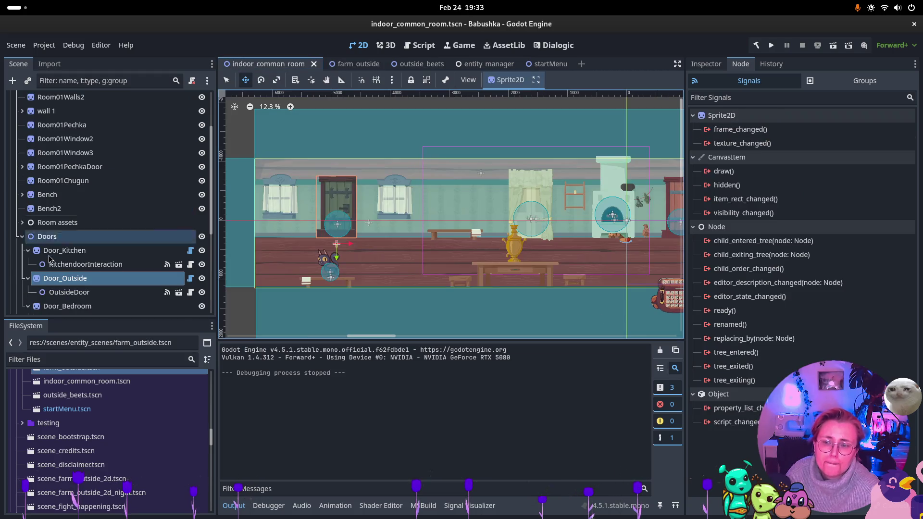
pyautogui.click(111, 292)
pyautogui.click(769, 157)
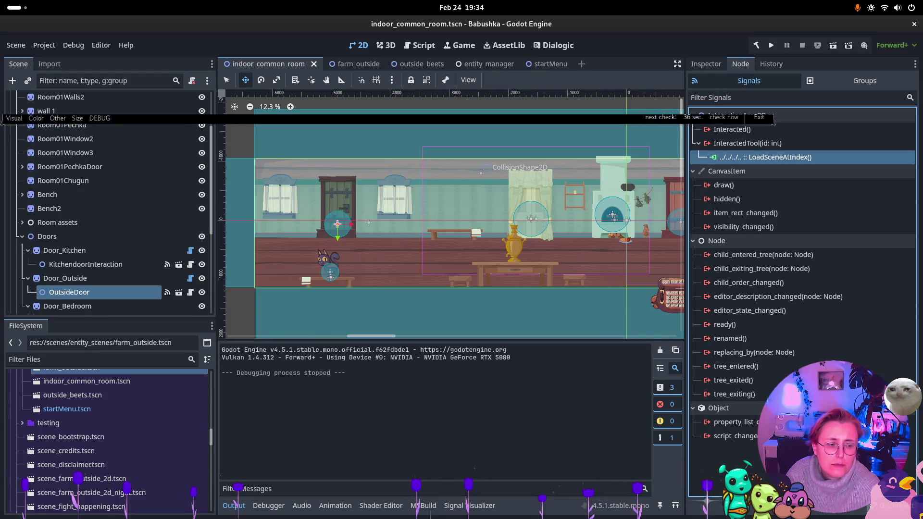
pyautogui.press('Delete')
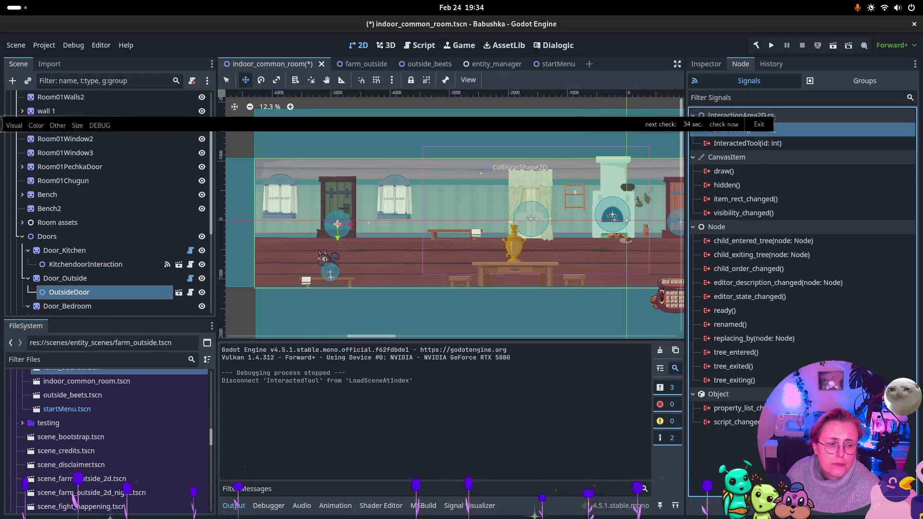
pyautogui.press('Return')
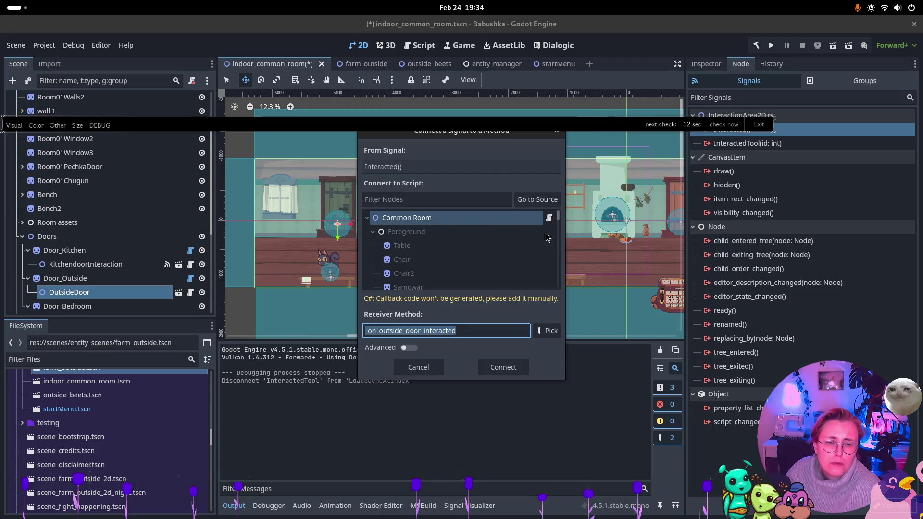
# - Wire Interacted() to Door_Outside's UseByVesna() method, then save indoor_common_room with Ctrl+S
pyautogui.click(538, 199)
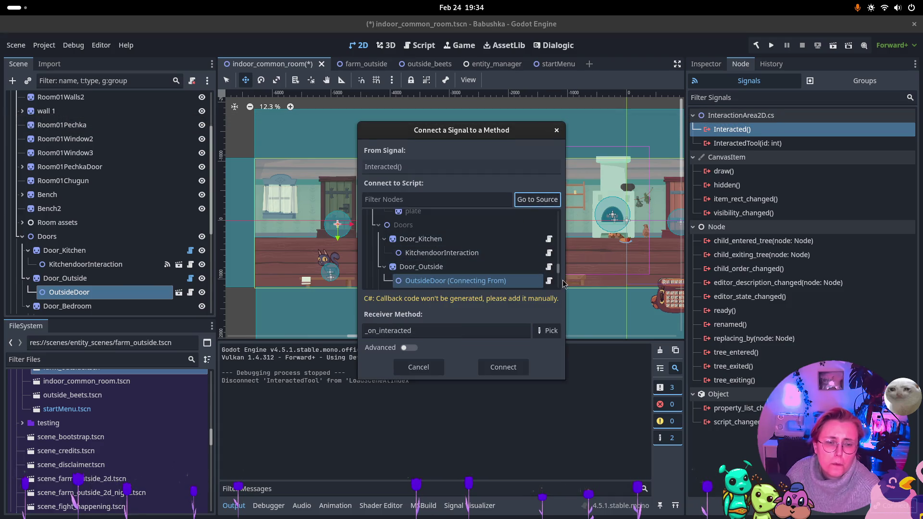
pyautogui.click(551, 331)
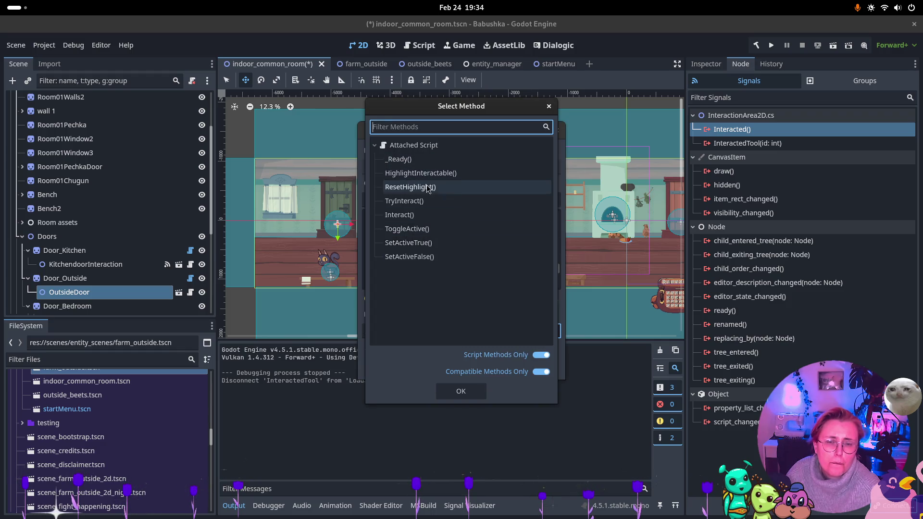
pyautogui.click(548, 107)
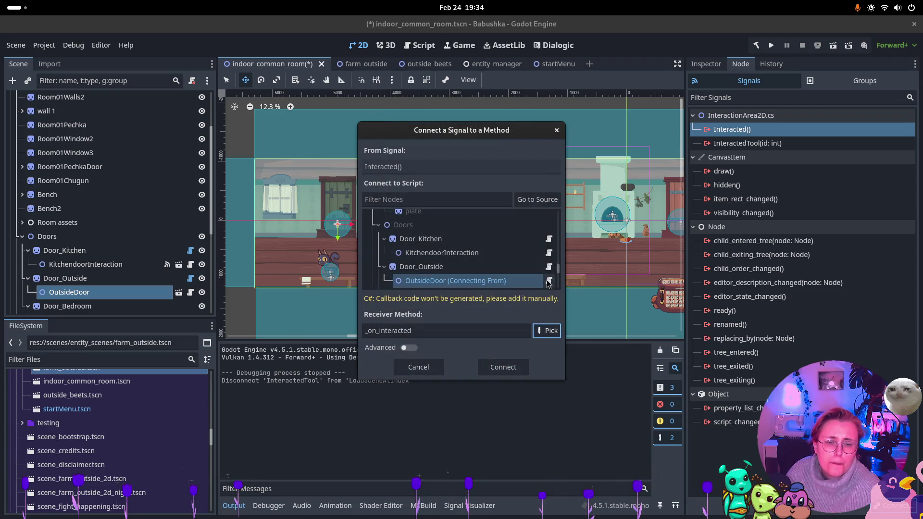
pyautogui.click(432, 267)
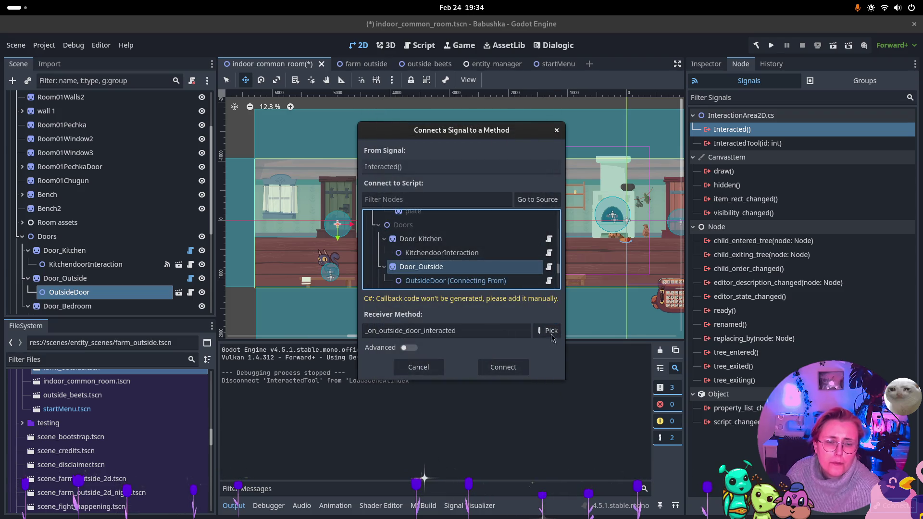
pyautogui.click(546, 331)
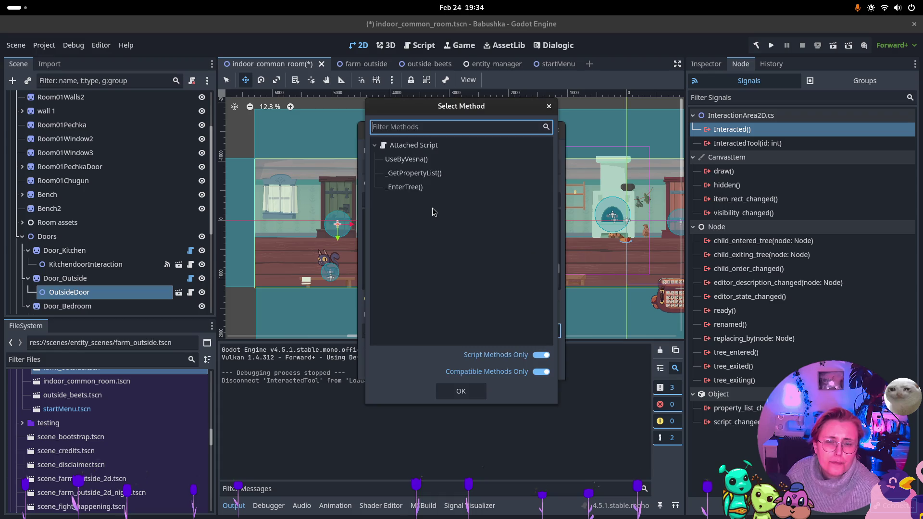
pyautogui.click(412, 159)
pyautogui.click(461, 391)
pyautogui.click(502, 367)
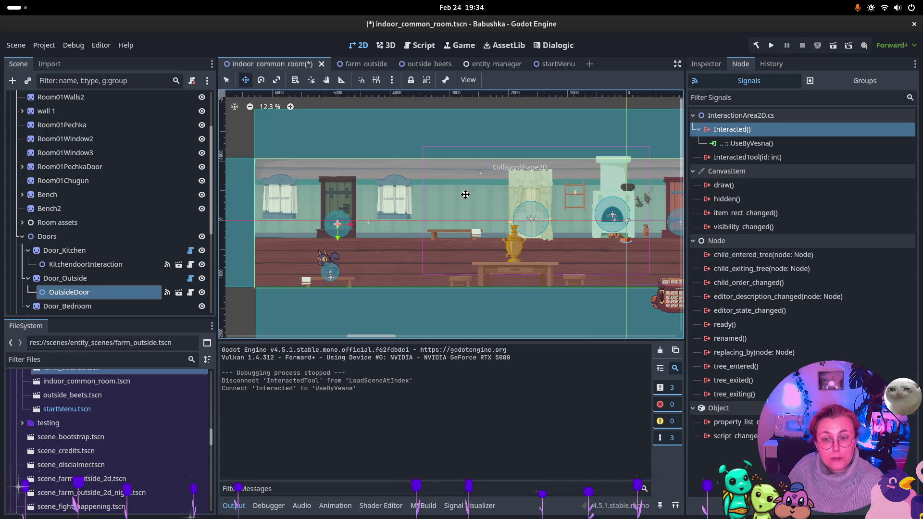
pyautogui.hotkey('ctrl', 's')
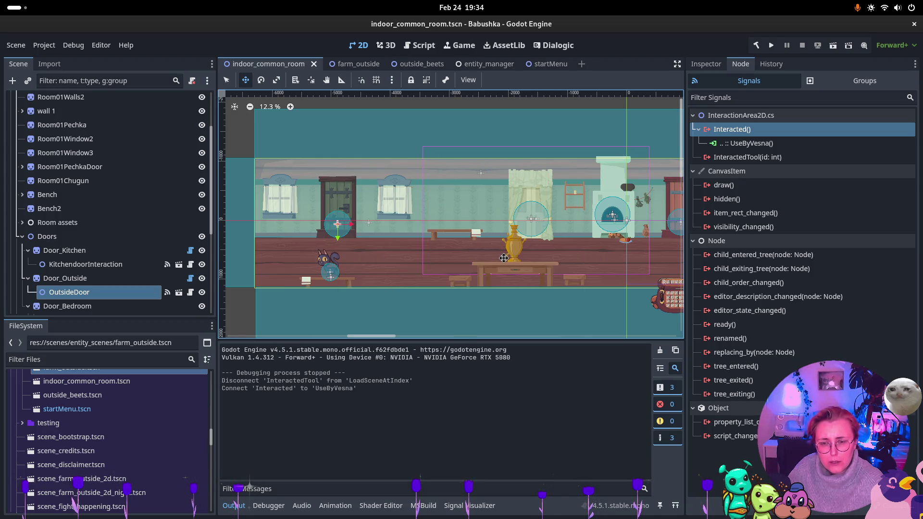
# - Move scene_indoor_vesnas_room.tscn into the entity_scenes folder
pyautogui.scroll(-2, 503, 258)
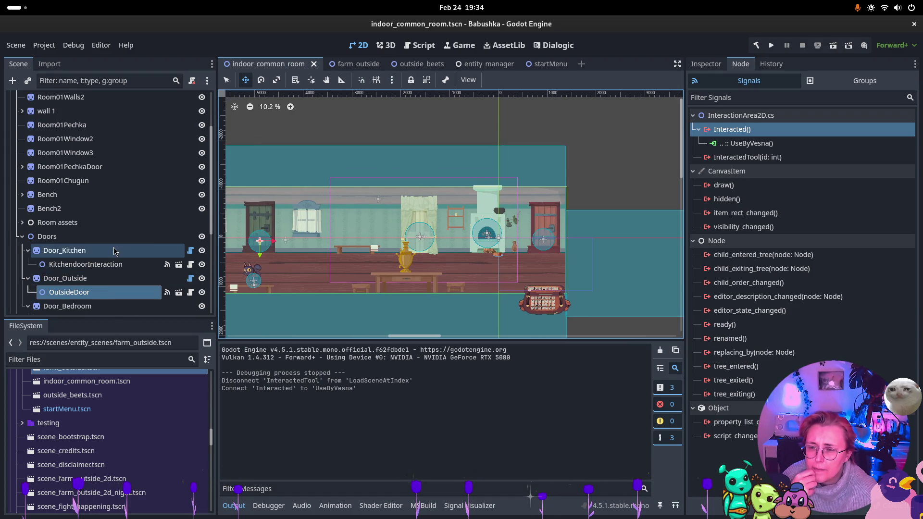
pyautogui.scroll(-3, 117, 249)
pyautogui.scroll(-1, 122, 435)
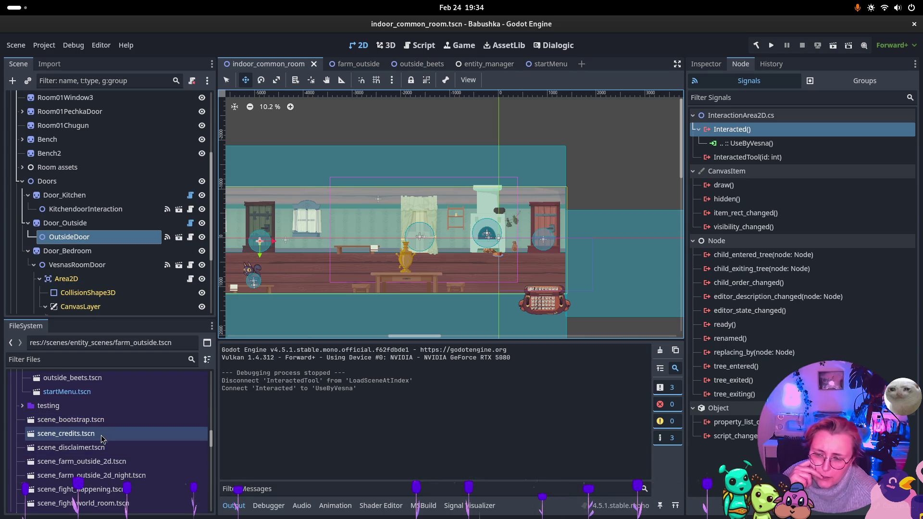
pyautogui.scroll(-4, 111, 452)
pyautogui.scroll(3, 93, 475)
pyautogui.scroll(-2, 92, 475)
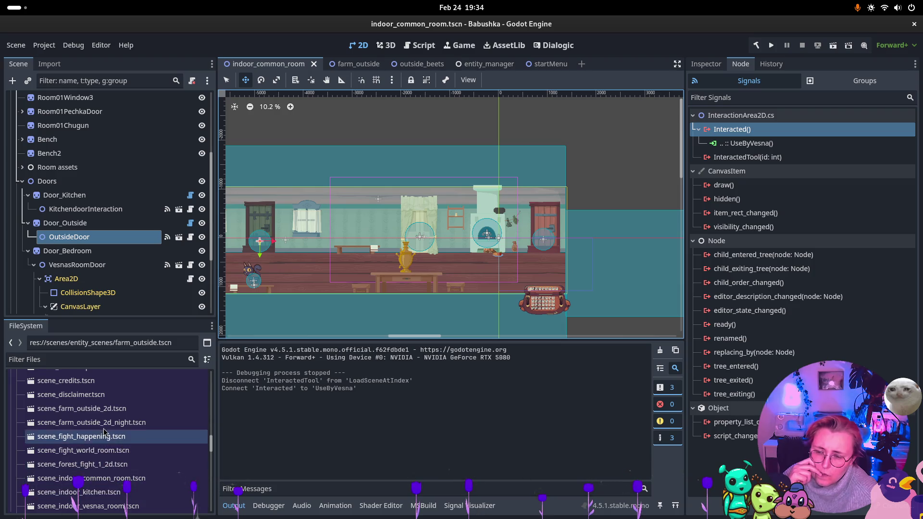
pyautogui.scroll(-1, 107, 398)
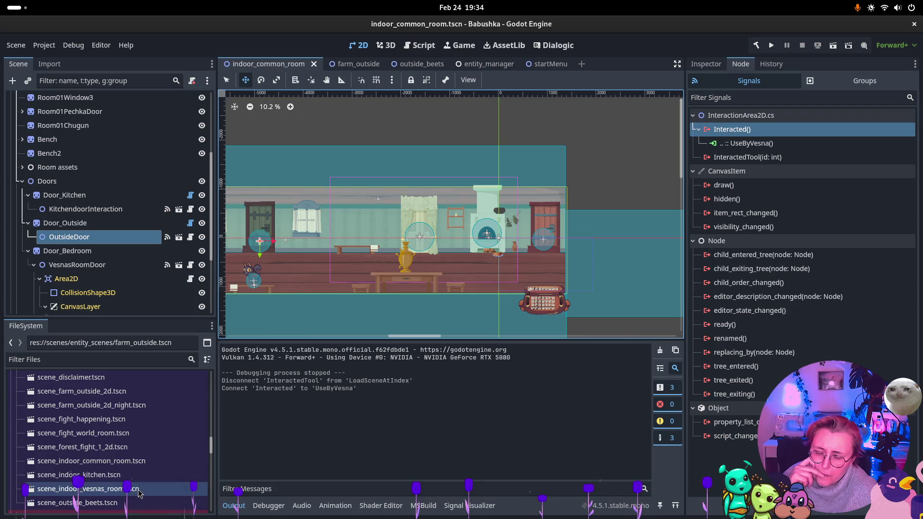
pyautogui.click(138, 490)
pyautogui.rightClick(138, 490)
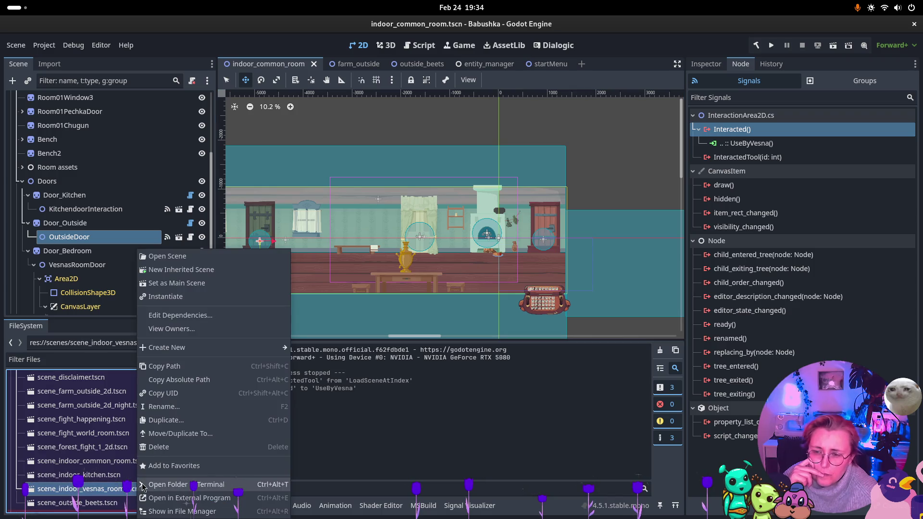
pyautogui.click(213, 435)
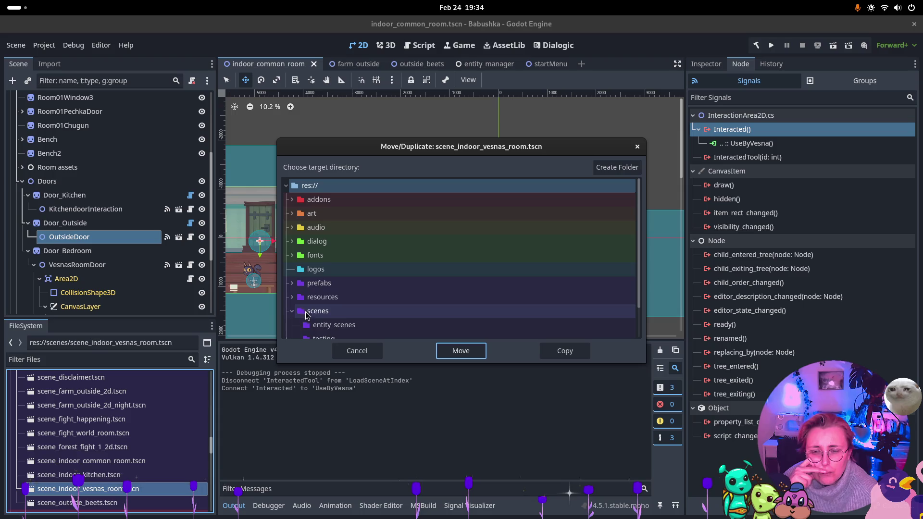
pyautogui.scroll(-2, 322, 301)
pyautogui.click(316, 290)
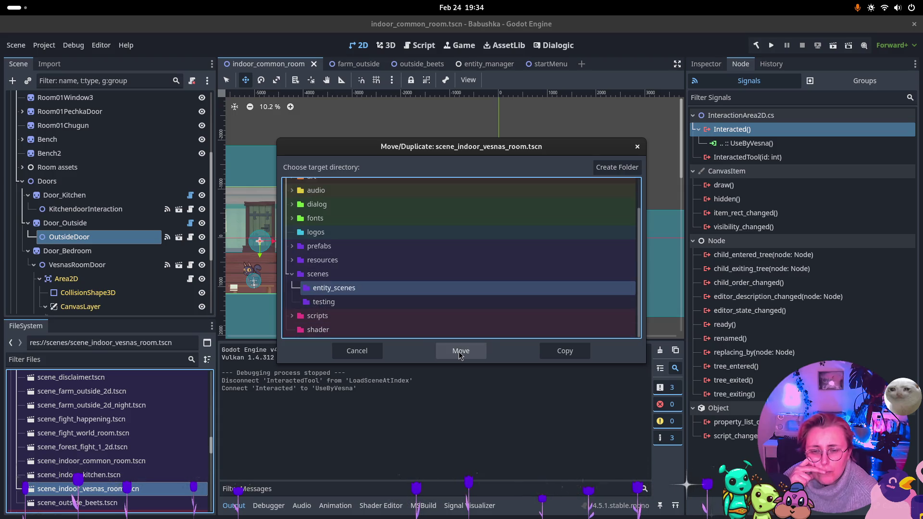
pyautogui.click(543, 353)
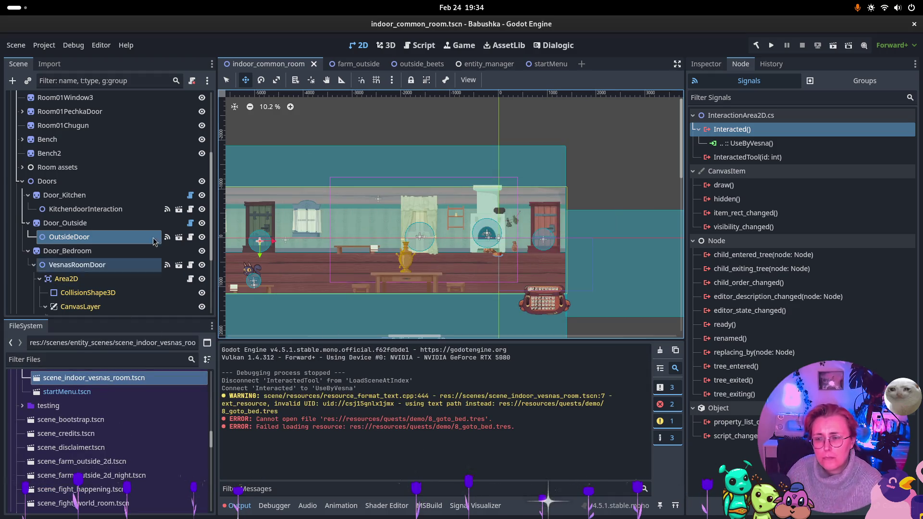
# - Rename the moved file to indoor_bedroom.tscn
pyautogui.scroll(2, 121, 417)
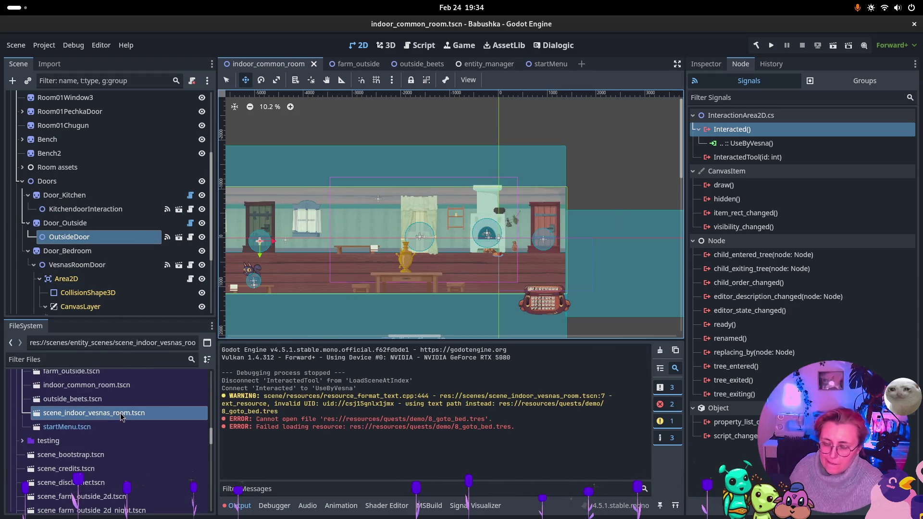
pyautogui.click(121, 416)
pyautogui.press('F2')
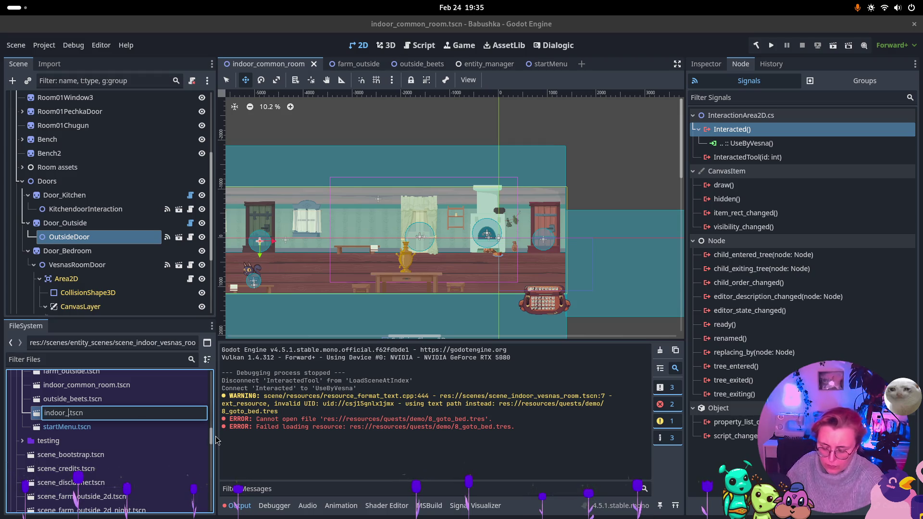
pyautogui.write('bedroom')
pyautogui.press('Return')
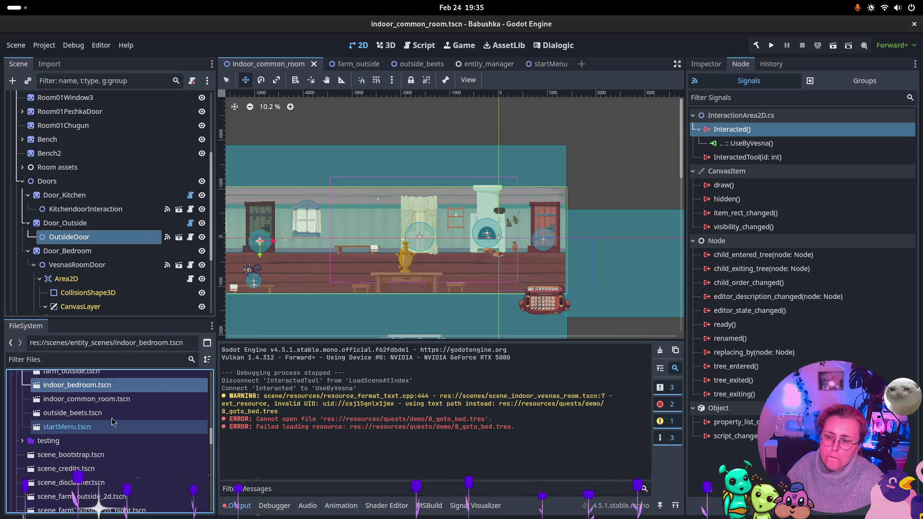
pyautogui.scroll(2, 104, 380)
pyautogui.click(101, 392)
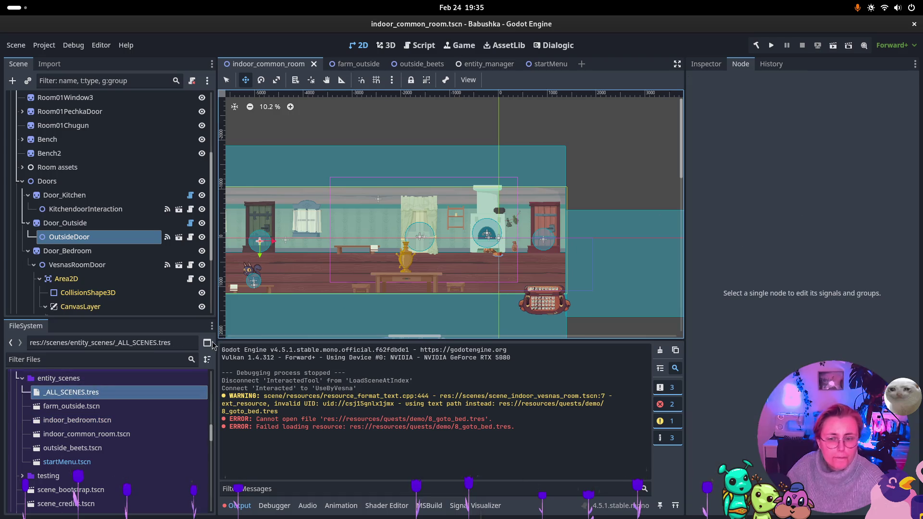
# - Add a fifth Scenes entry in _ALL_SCENES.tres and drop indoor_bedroom.tscn into element 4
pyautogui.click(706, 64)
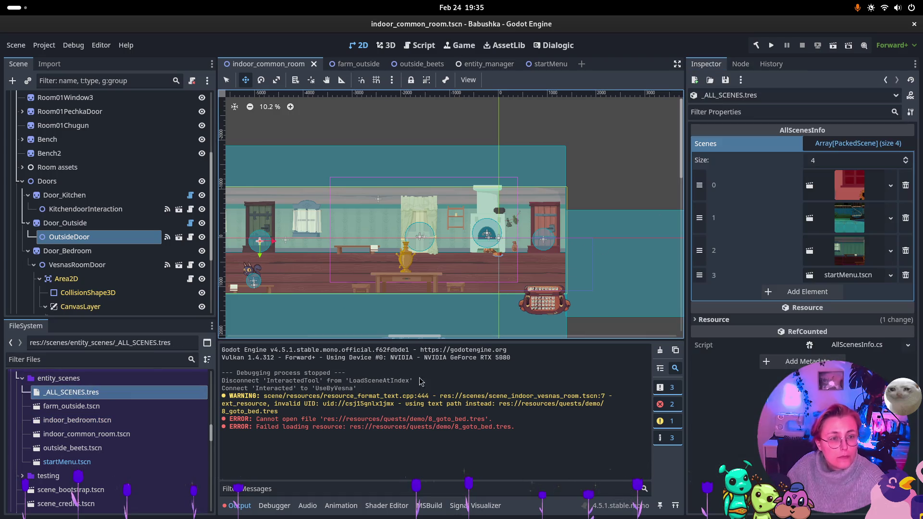
pyautogui.click(808, 291)
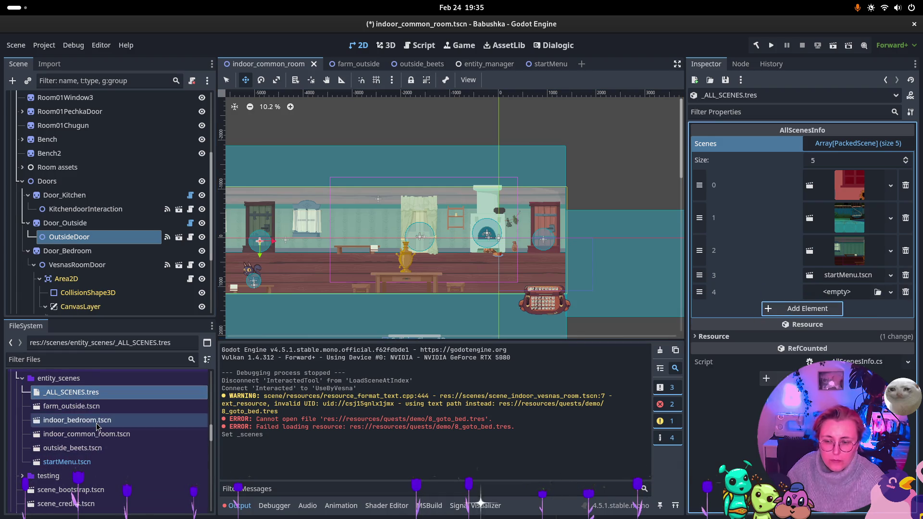
pyautogui.moveTo(77, 420)
pyautogui.mouseDown()
pyautogui.moveTo(790, 293)
pyautogui.moveTo(839, 295)
pyautogui.mouseUp()
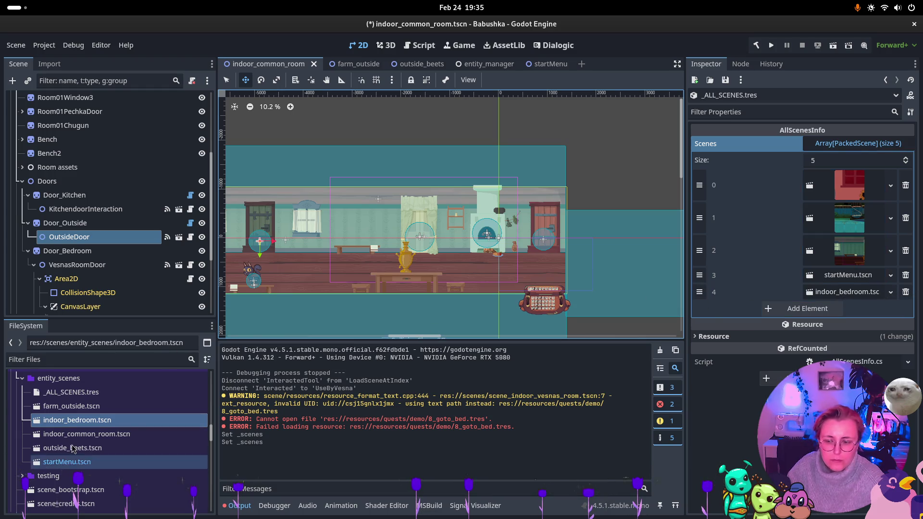
pyautogui.scroll(-5, 89, 403)
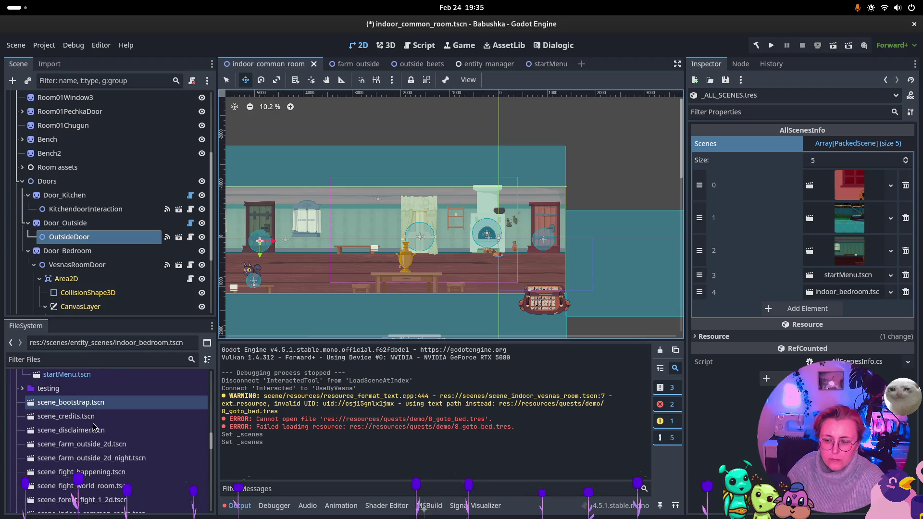
pyautogui.scroll(-2, 94, 428)
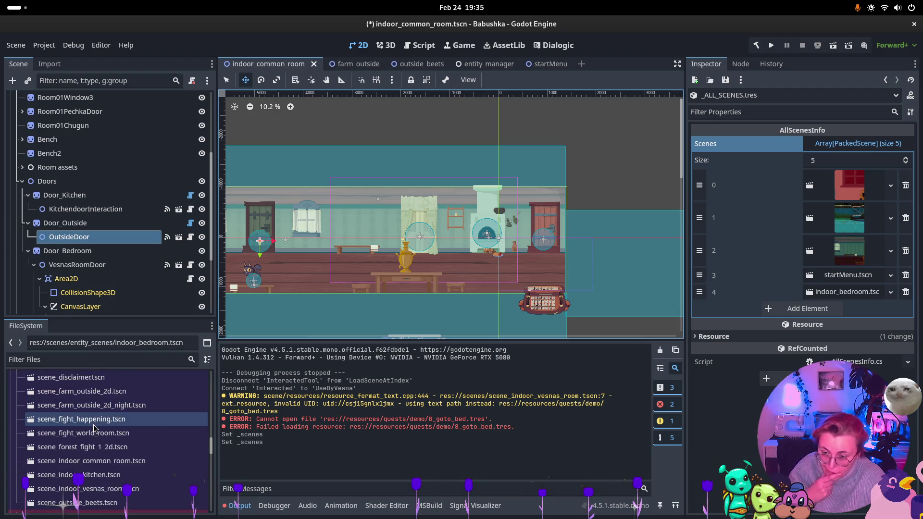
# - Copy scene_indoor_kitchen.tscn into entity_scenes and rename the copy indoor_kitchen.tscn
pyautogui.rightClick(115, 477)
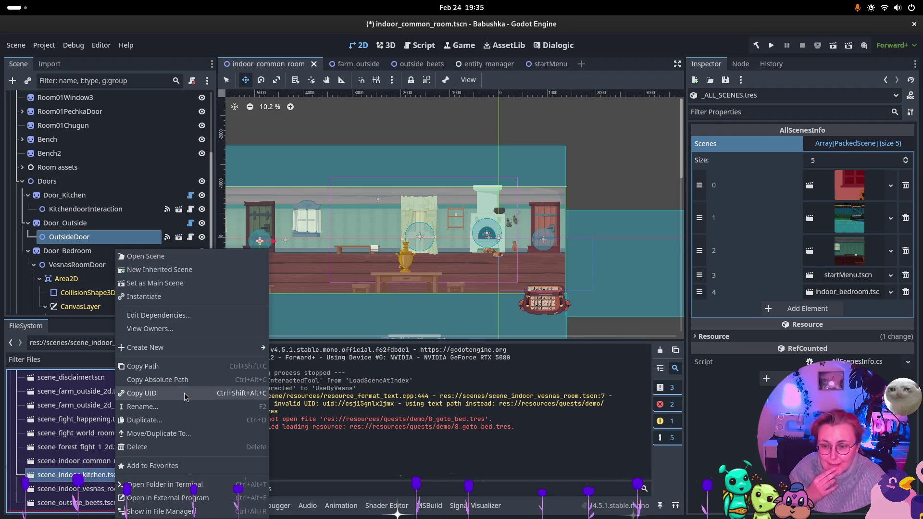
pyautogui.click(183, 434)
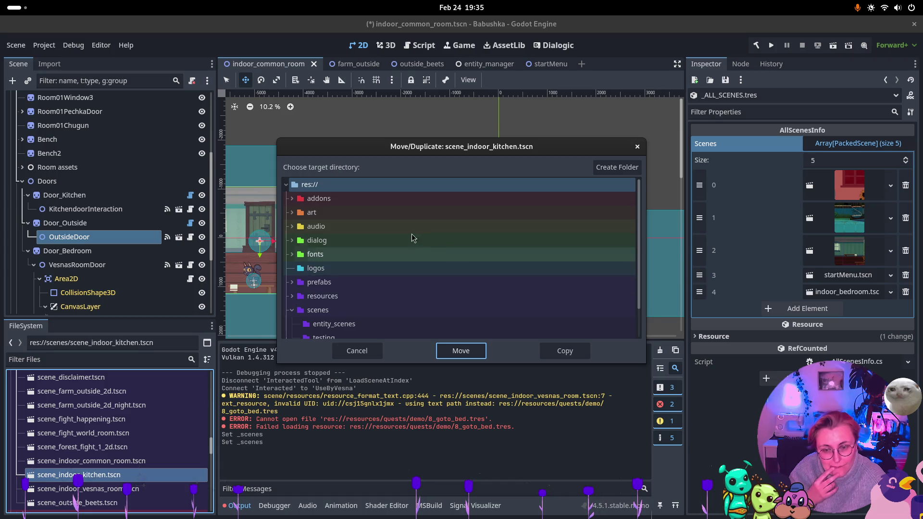
pyautogui.click(334, 324)
pyautogui.click(564, 351)
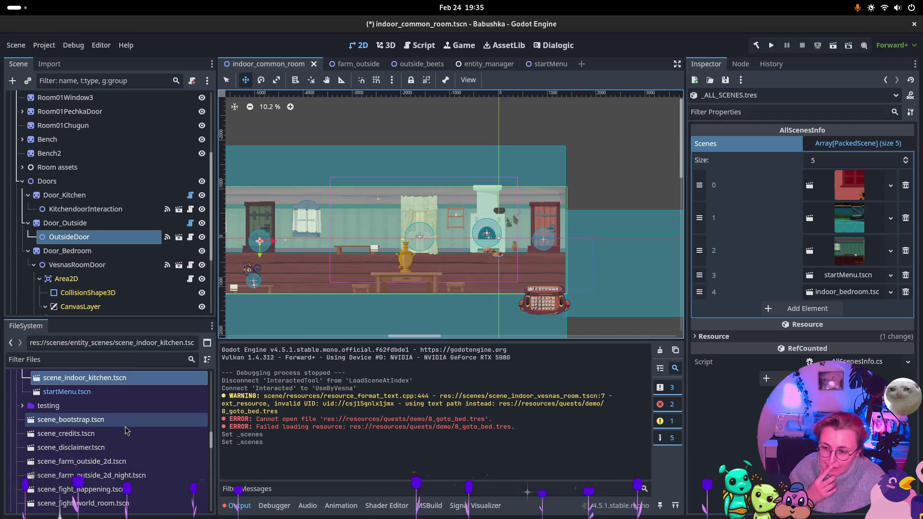
pyautogui.scroll(2, 79, 432)
pyautogui.click(78, 426)
pyautogui.click(79, 415)
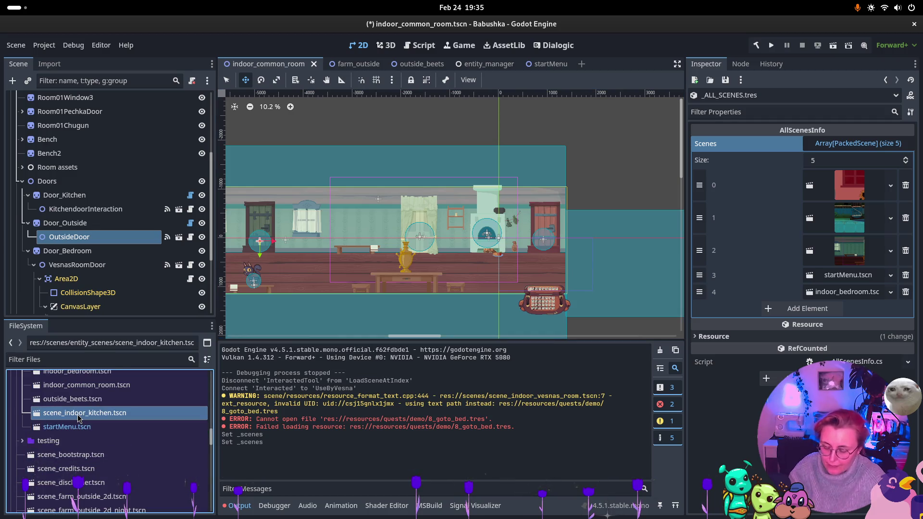
pyautogui.press('F2')
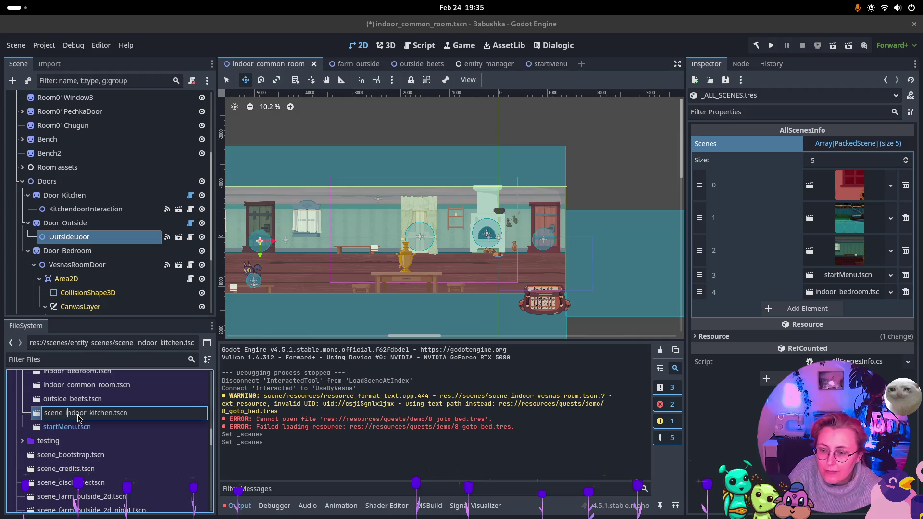
pyautogui.press('Return')
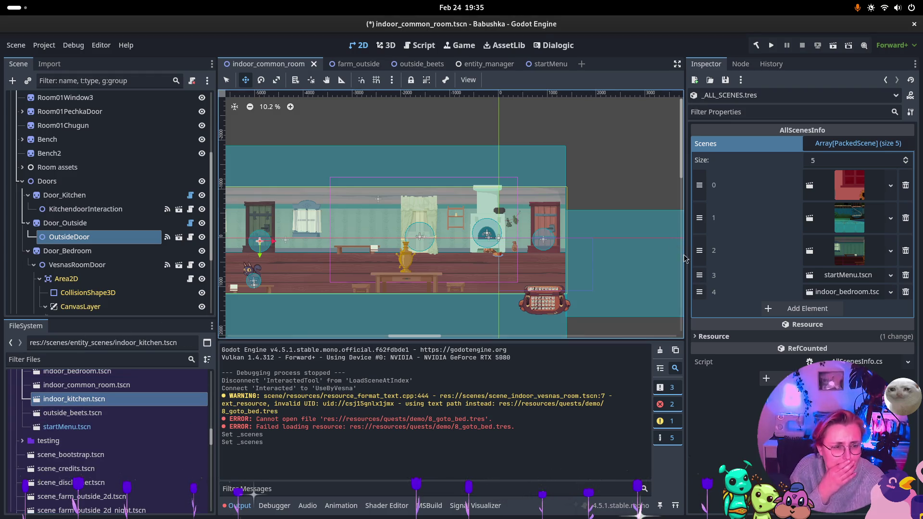
# - Add indoor_kitchen.tscn as element 5 of the _ALL_SCENES Scenes array and save
pyautogui.click(813, 309)
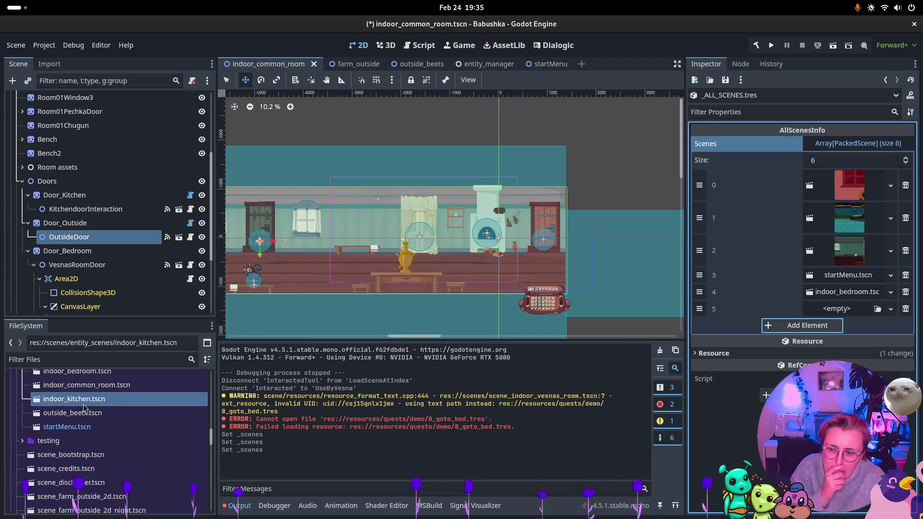
pyautogui.moveTo(74, 399)
pyautogui.mouseDown()
pyautogui.moveTo(565, 351)
pyautogui.moveTo(846, 308)
pyautogui.mouseUp()
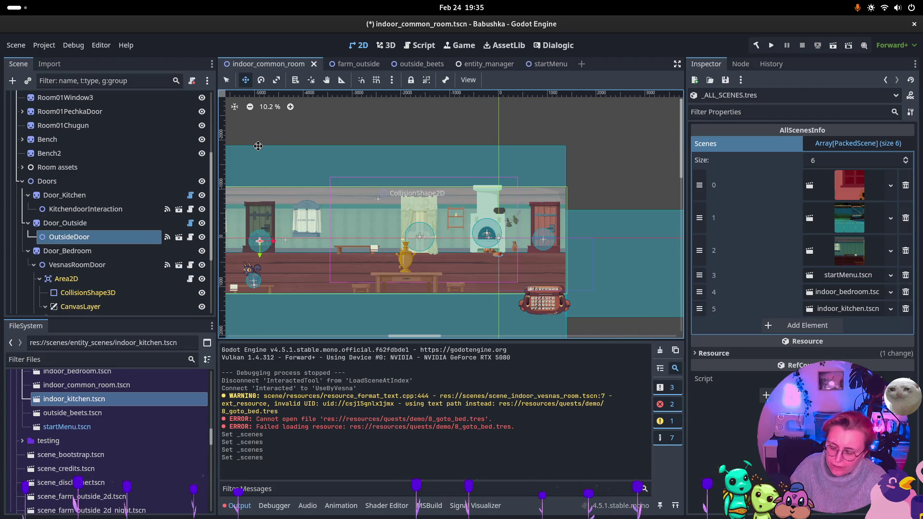
pyautogui.hotkey('ctrl', 's')
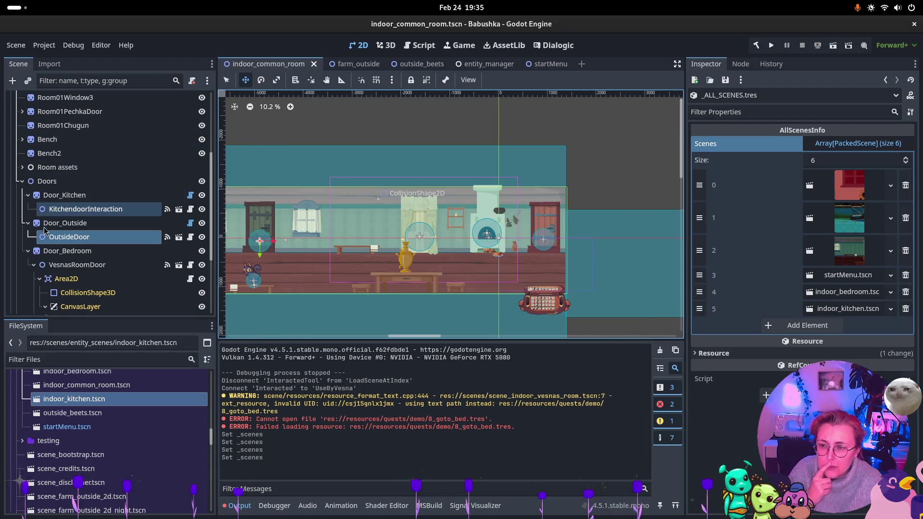
# - Attach SceneDoor.cs to Door_Bedroom and set Other Scene Name to indoor_bedroom
pyautogui.click(58, 251)
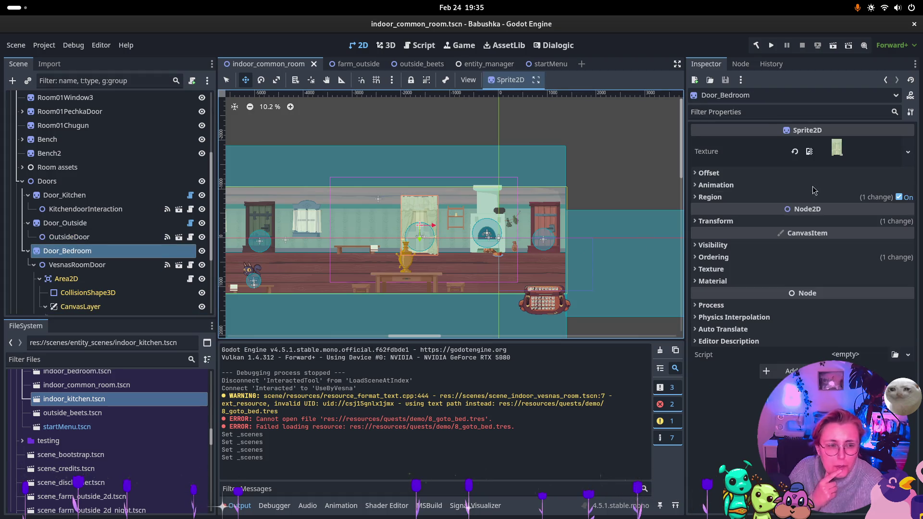
pyautogui.click(895, 356)
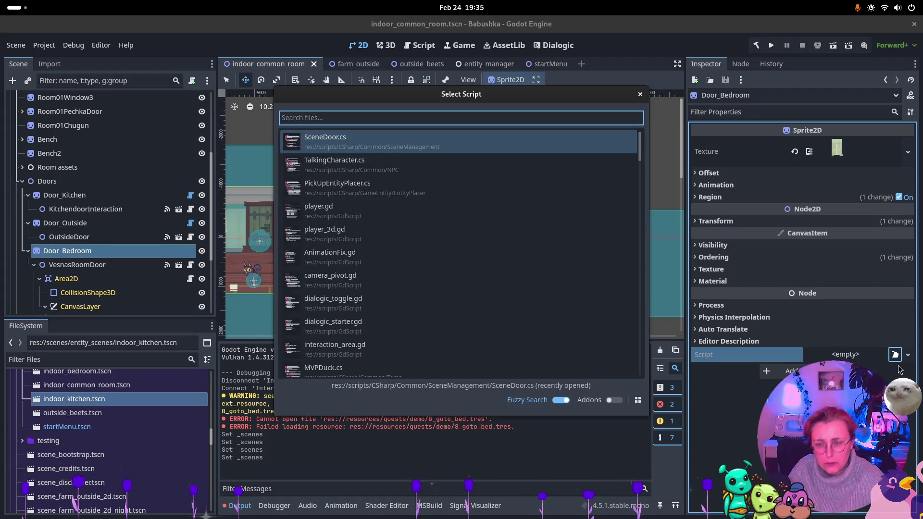
pyautogui.write('Door')
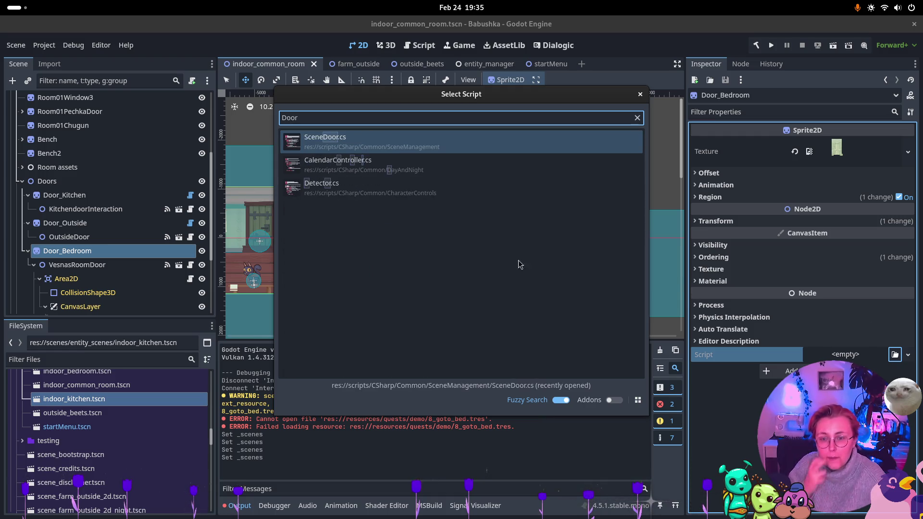
pyautogui.doubleClick(398, 144)
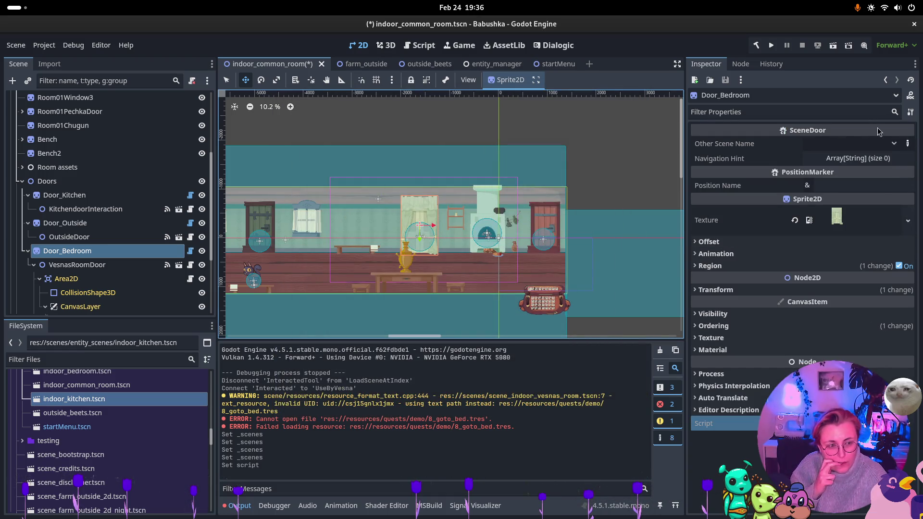
pyautogui.click(858, 145)
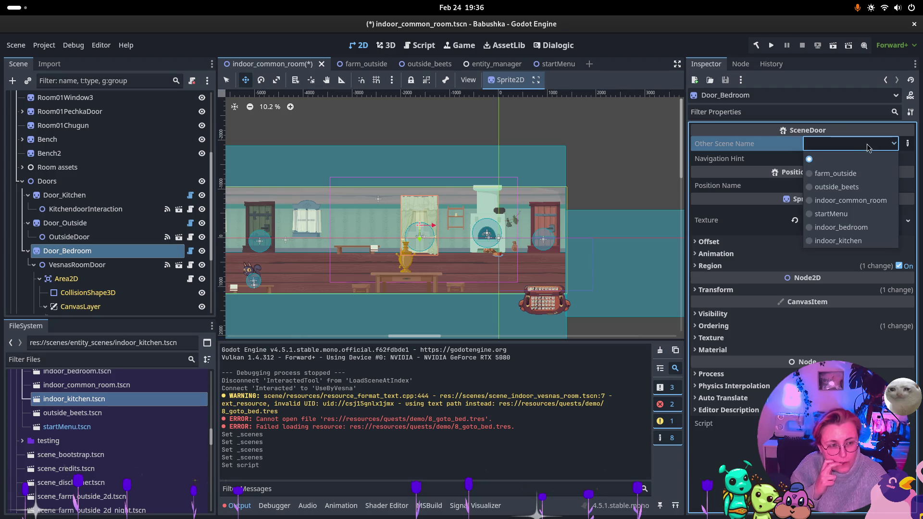
pyautogui.click(859, 233)
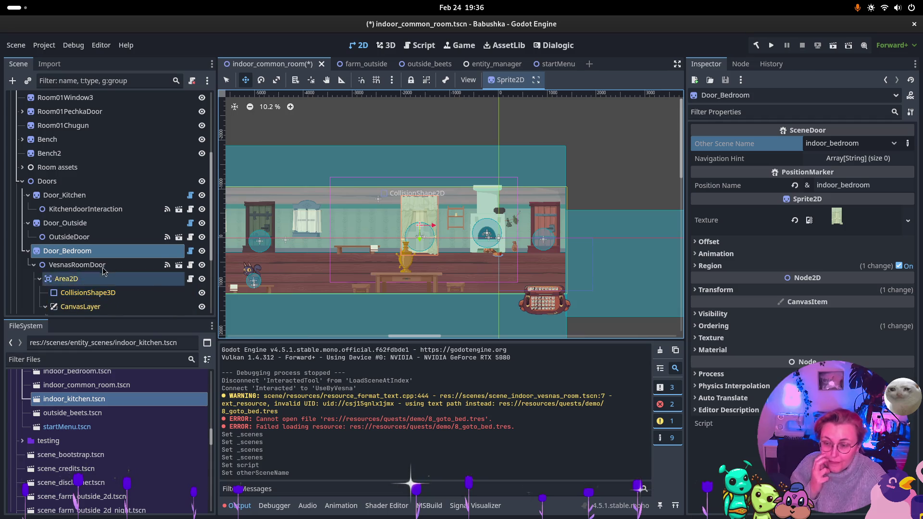
pyautogui.scroll(-2, 102, 264)
pyautogui.scroll(-1, 99, 262)
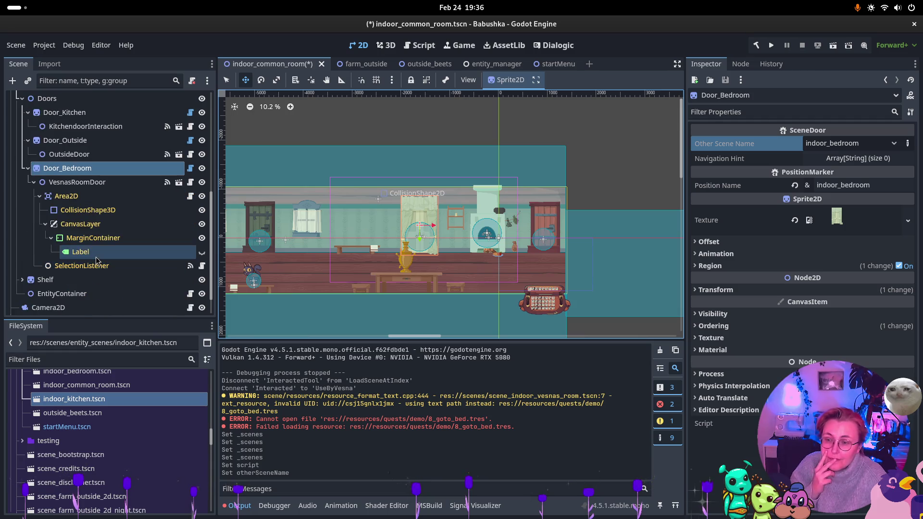
pyautogui.click(33, 181)
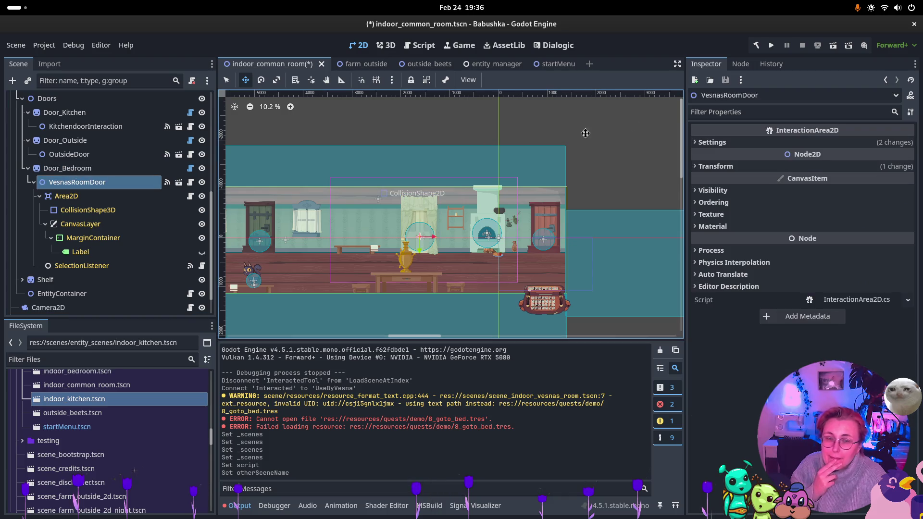
# - Delete VesnasRoomDoor's InteractedTool connection to LoadSceneAtIndex
pyautogui.click(741, 64)
pyautogui.click(779, 157)
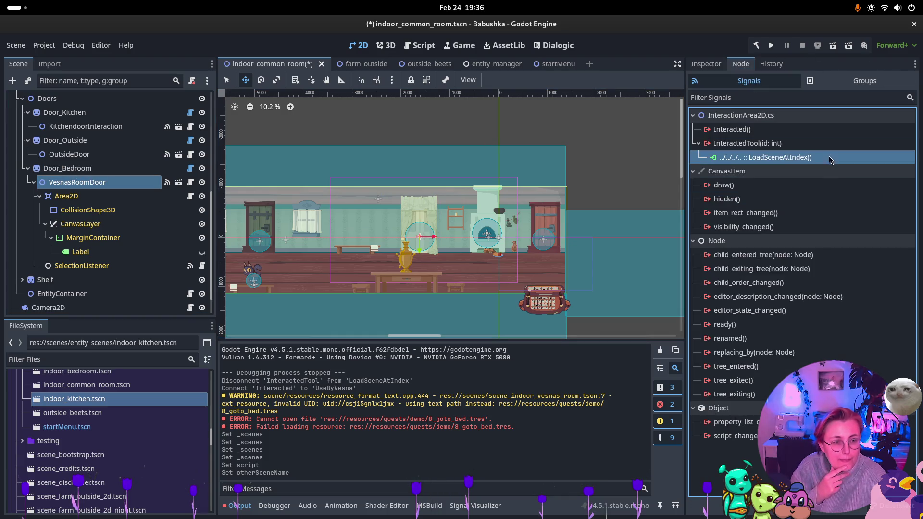
pyautogui.press('Delete')
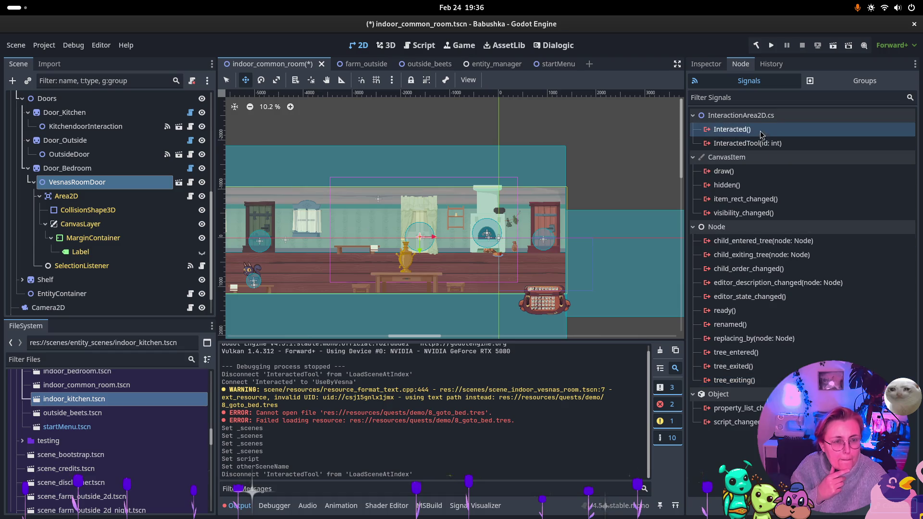
# - Connect VesnasRoomDoor's Interacted() signal to UseByVesna on Door_Bedroom
pyautogui.press('Return')
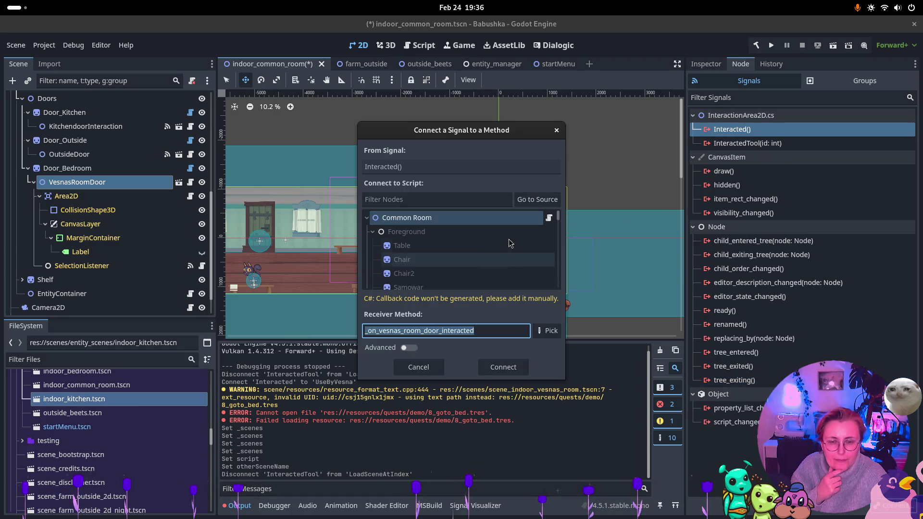
pyautogui.scroll(-3, 484, 245)
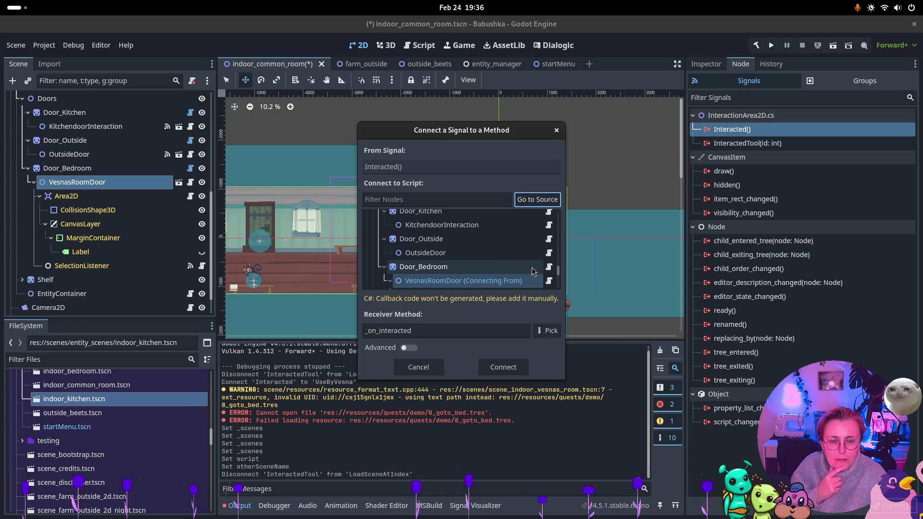
pyautogui.click(532, 271)
pyautogui.click(547, 331)
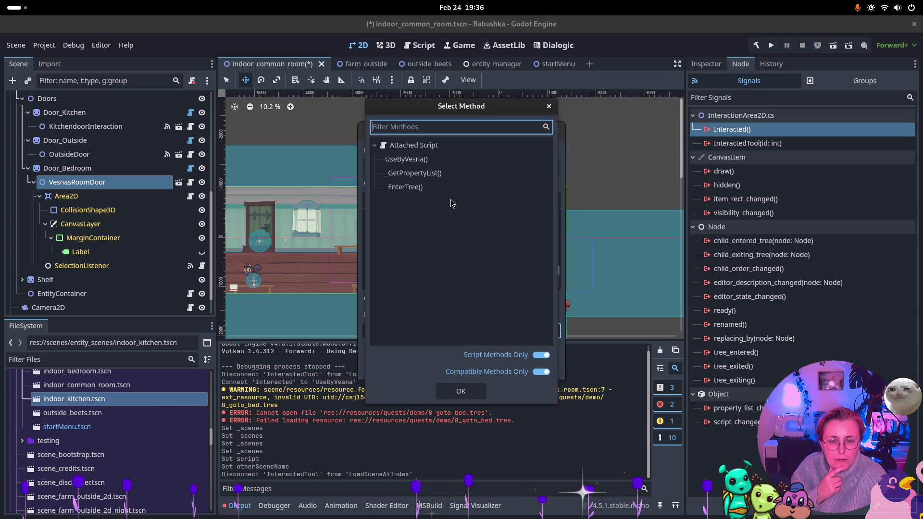
pyautogui.click(406, 159)
pyautogui.click(460, 390)
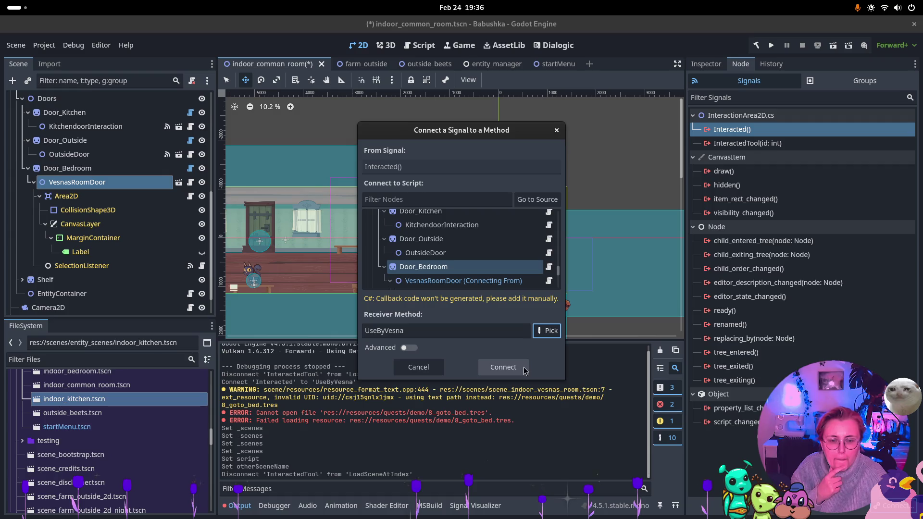
pyautogui.click(503, 367)
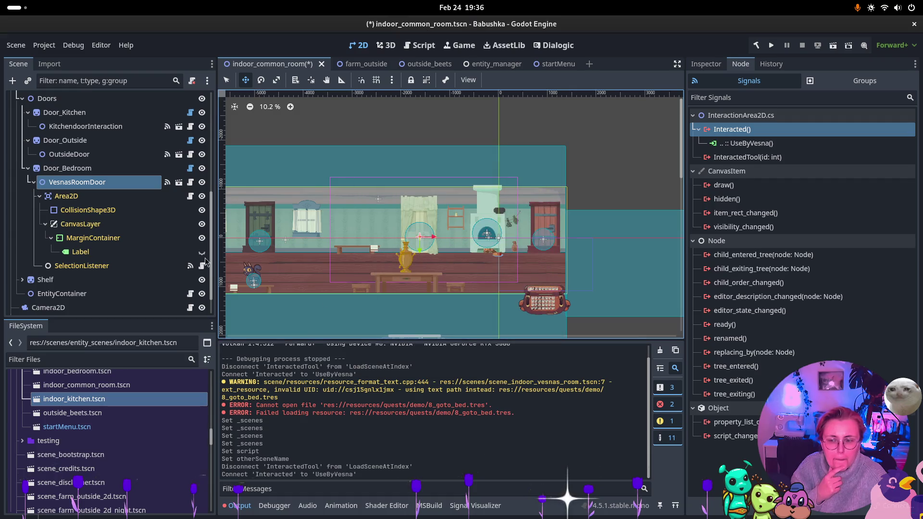
pyautogui.click(34, 183)
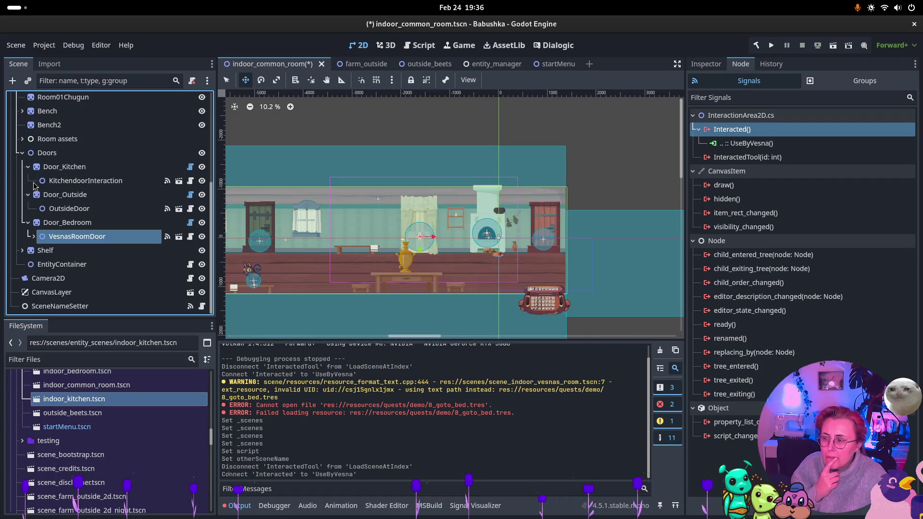
pyautogui.click(26, 222)
pyautogui.click(87, 182)
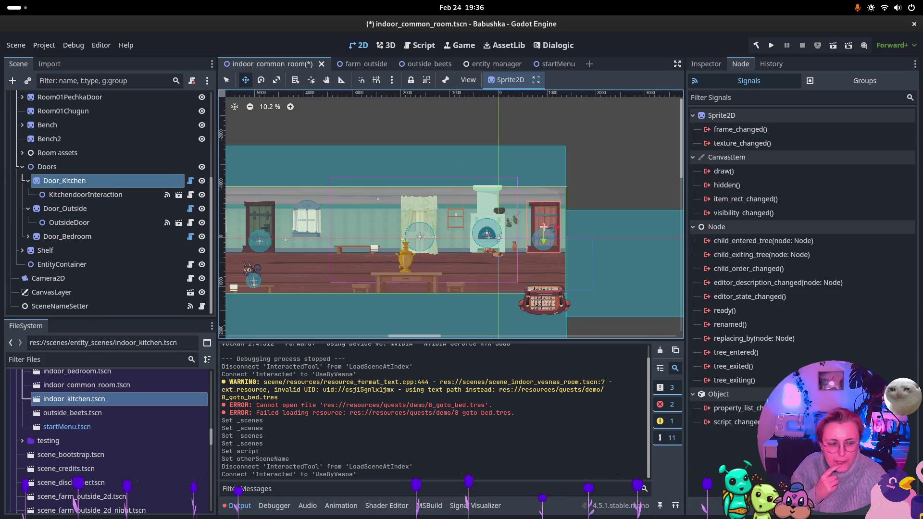
# - Set Door_Kitchen's target scene to indoor_kitchen, then show KitchendoorInteraction's signal connections
pyautogui.click(705, 64)
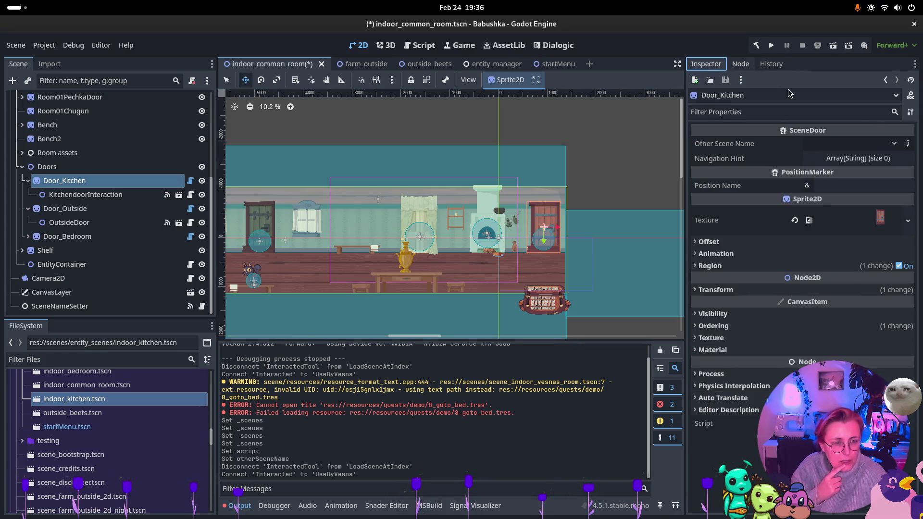
pyautogui.click(894, 144)
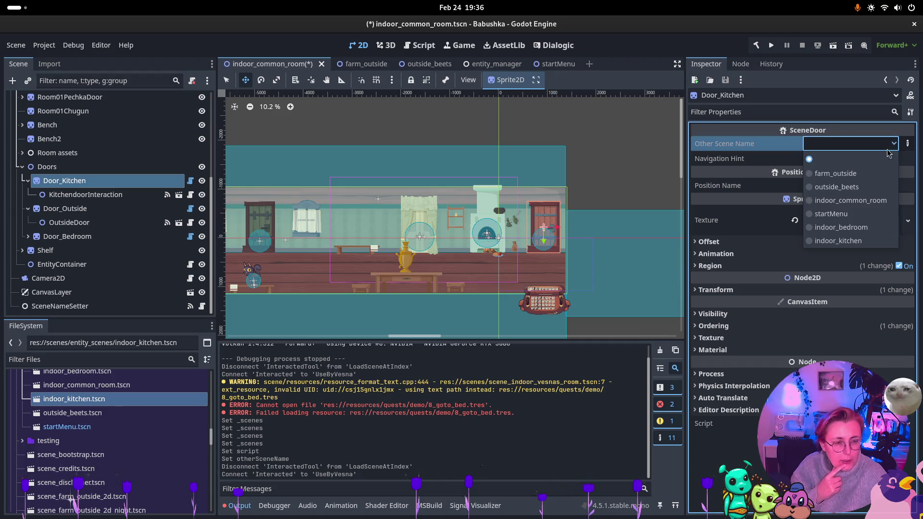
pyautogui.click(866, 242)
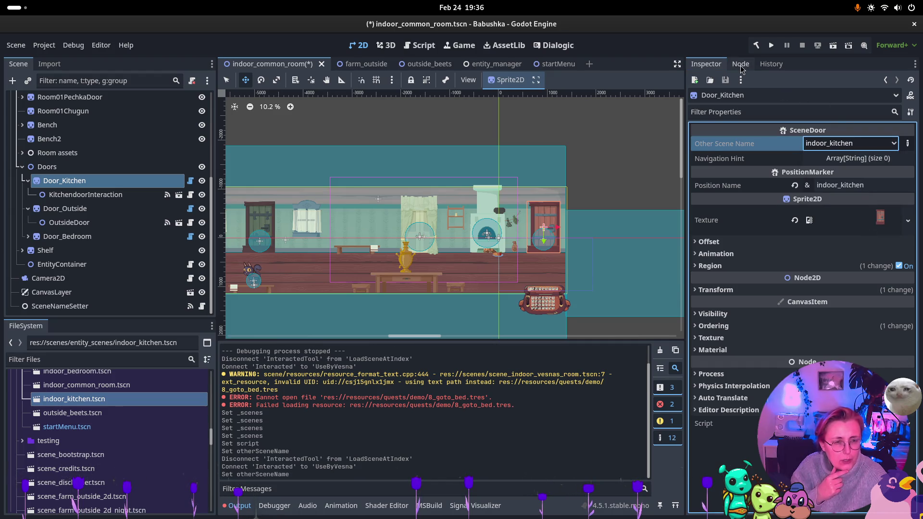
pyautogui.click(85, 194)
pyautogui.click(740, 64)
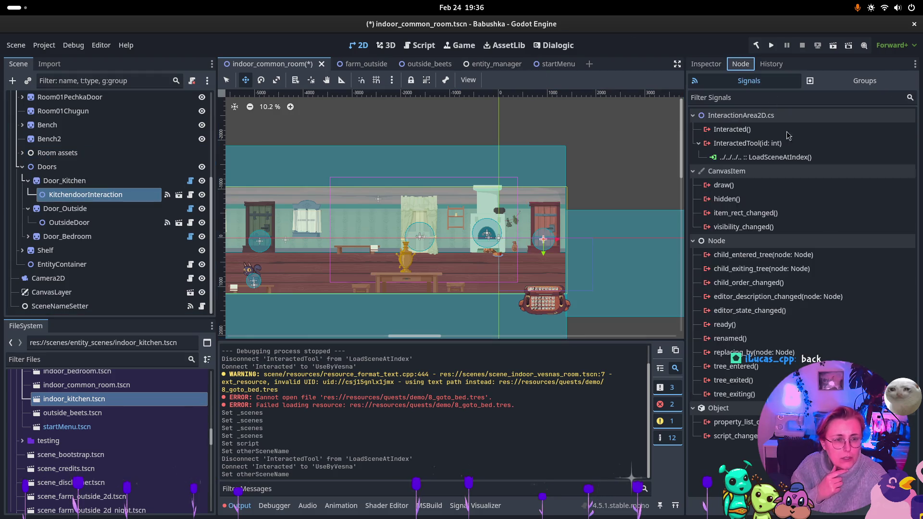
# - Replace Interacted's LoadSceneAtIndex connection with Door_Kitchen's UseByVesna method, then save indoor_common_room
pyautogui.click(768, 157)
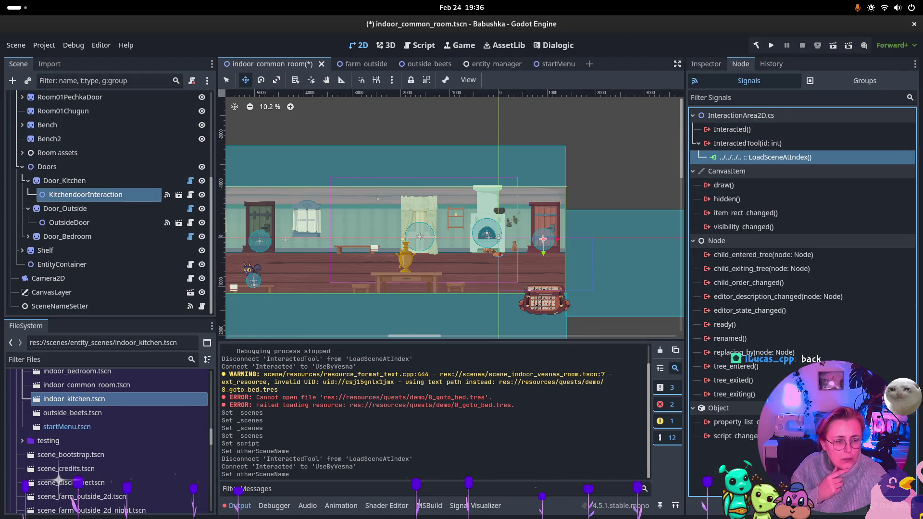
pyautogui.press('Delete')
pyautogui.click(731, 128)
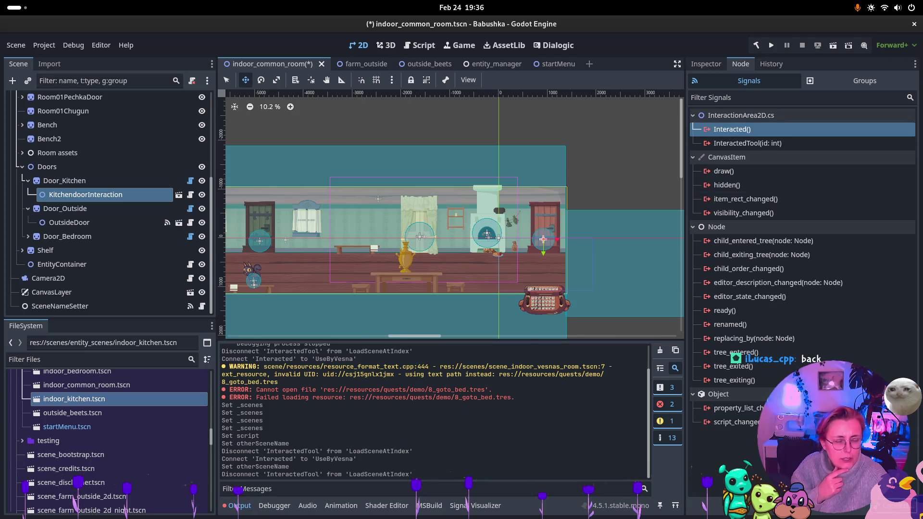
pyautogui.doubleClick(731, 129)
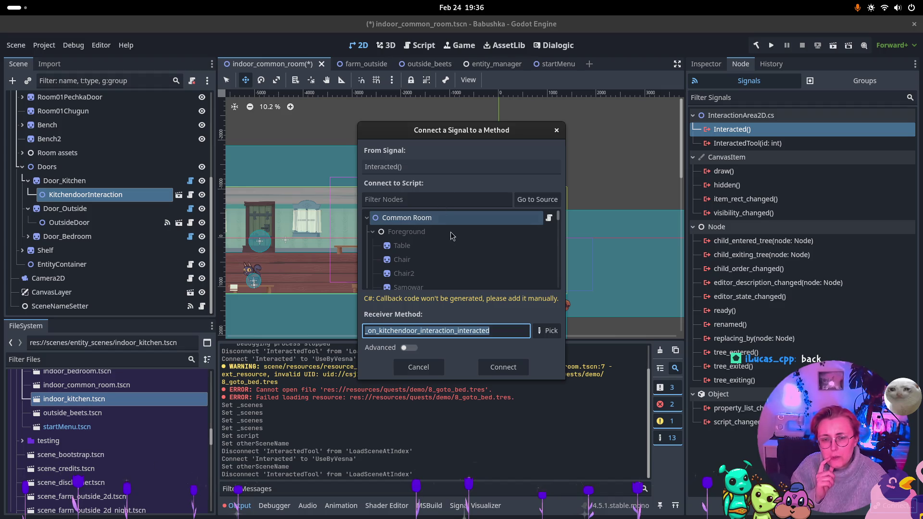
pyautogui.click(537, 199)
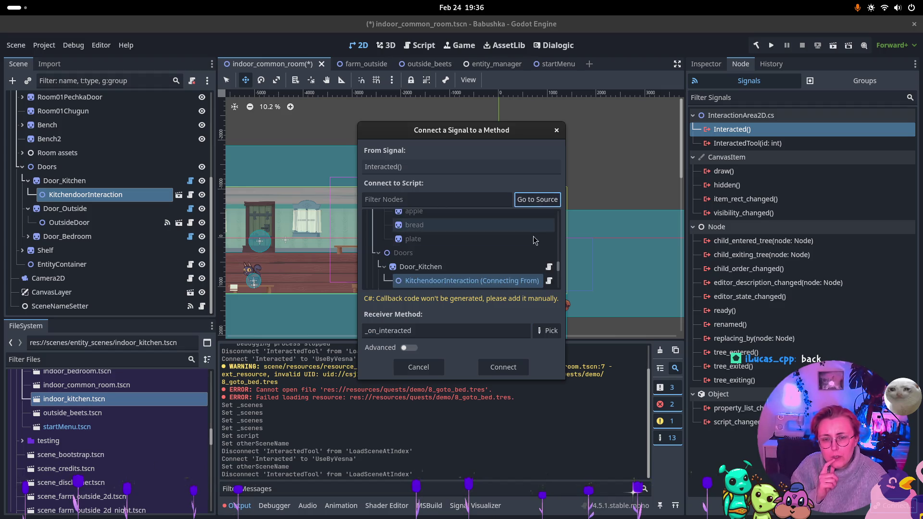
pyautogui.click(552, 272)
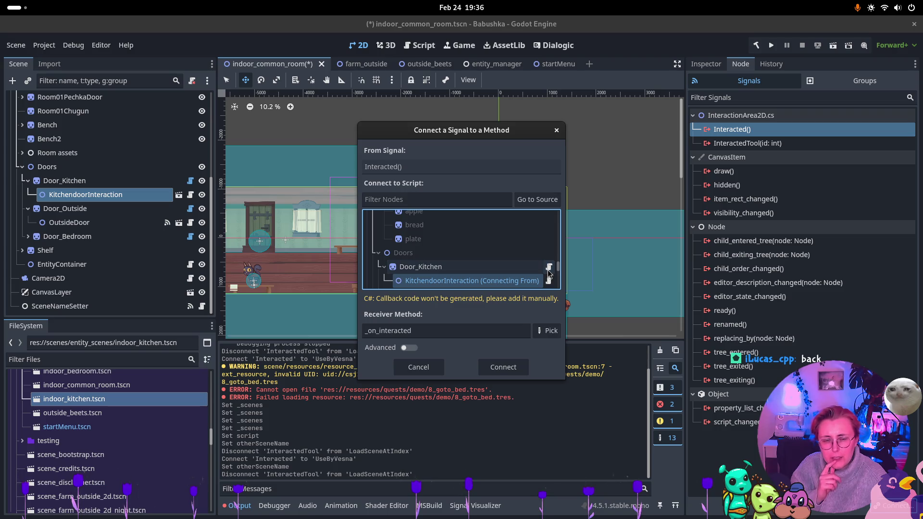
pyautogui.click(424, 270)
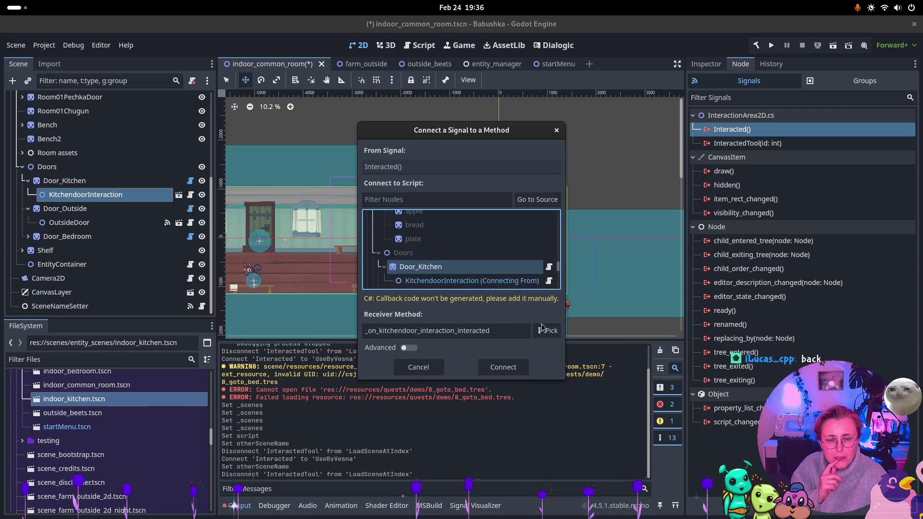
pyautogui.click(409, 159)
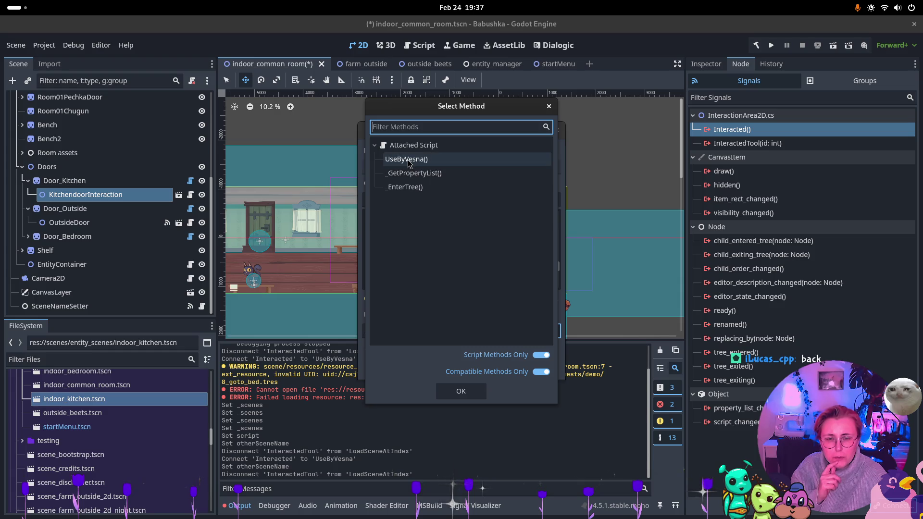
pyautogui.click(462, 388)
pyautogui.click(497, 369)
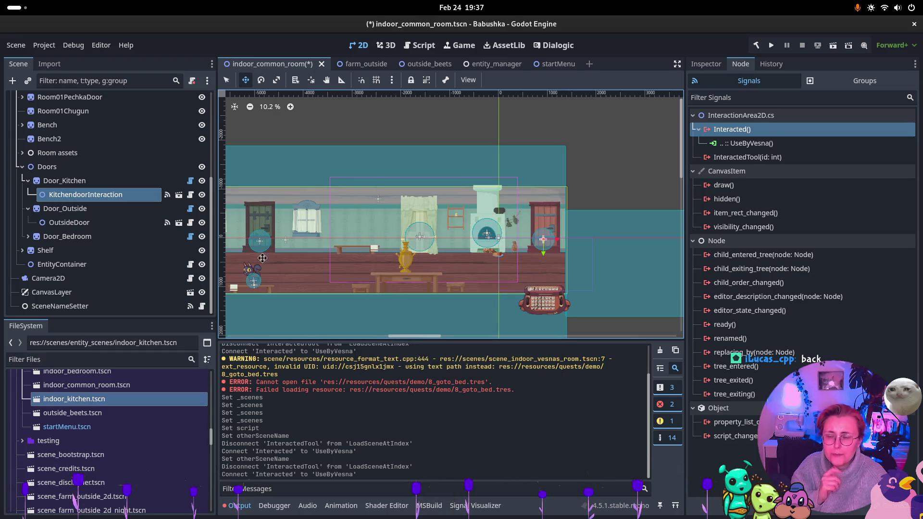
pyautogui.hotkey('ctrl', 's')
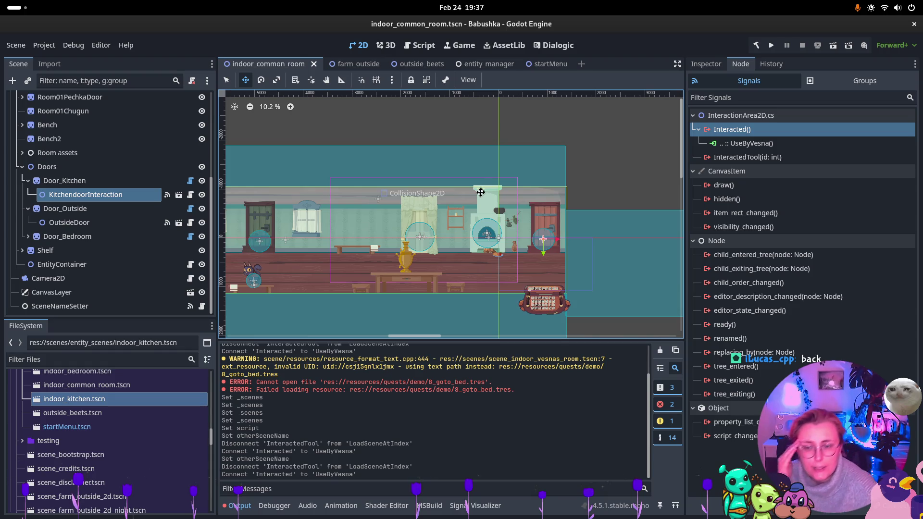
# - Open indoor_kitchen.tscn and indoor_bedroom.tscn from the FileSystem dock
pyautogui.doubleClick(115, 399)
pyautogui.click(101, 413)
pyautogui.scroll(3, 144, 398)
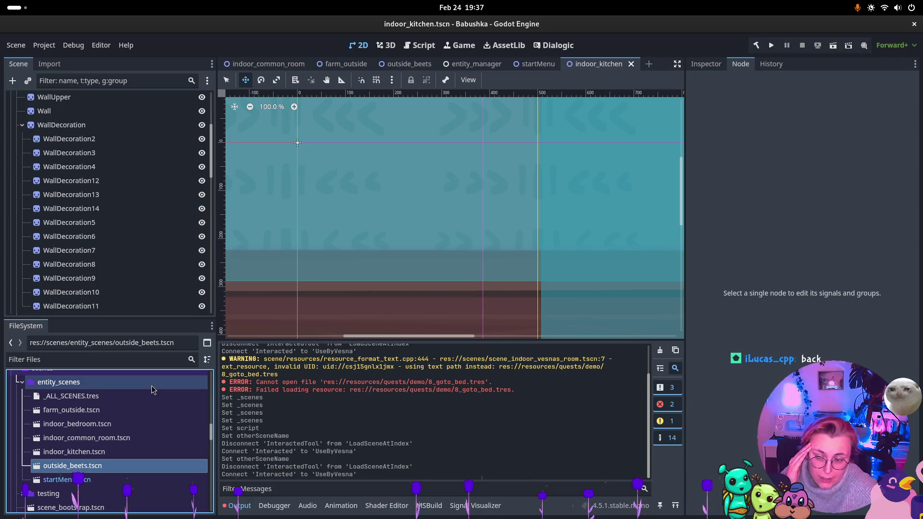
pyautogui.scroll(-1, 149, 399)
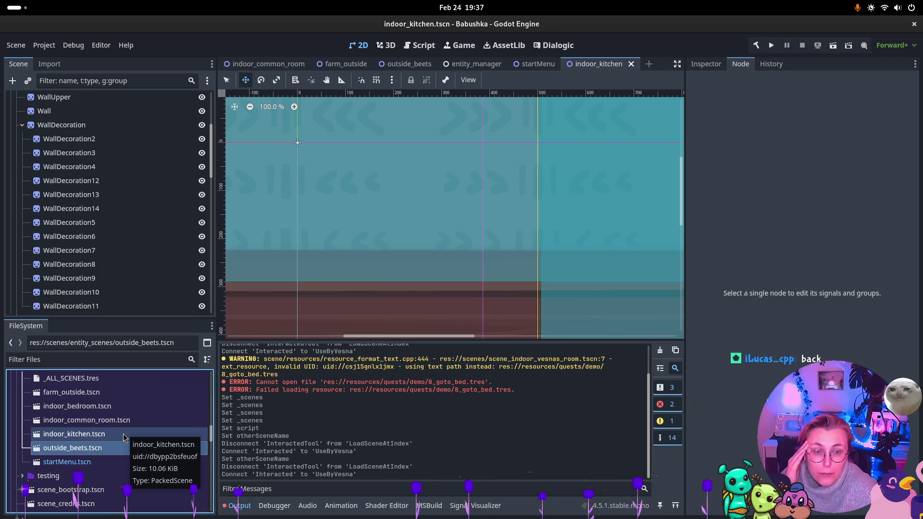
pyautogui.doubleClick(120, 406)
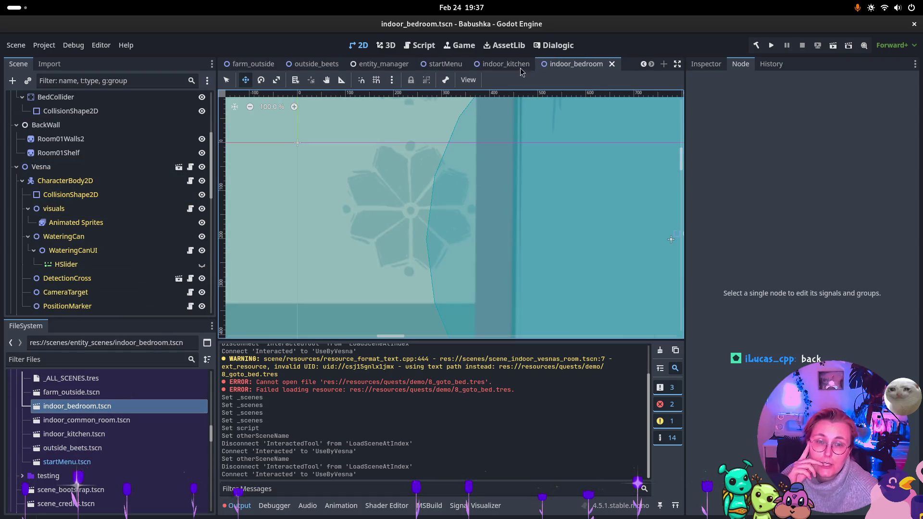
# - Review the kitchen's top-level nodes, then close the startMenu and entity_manager scene tabs
pyautogui.click(505, 63)
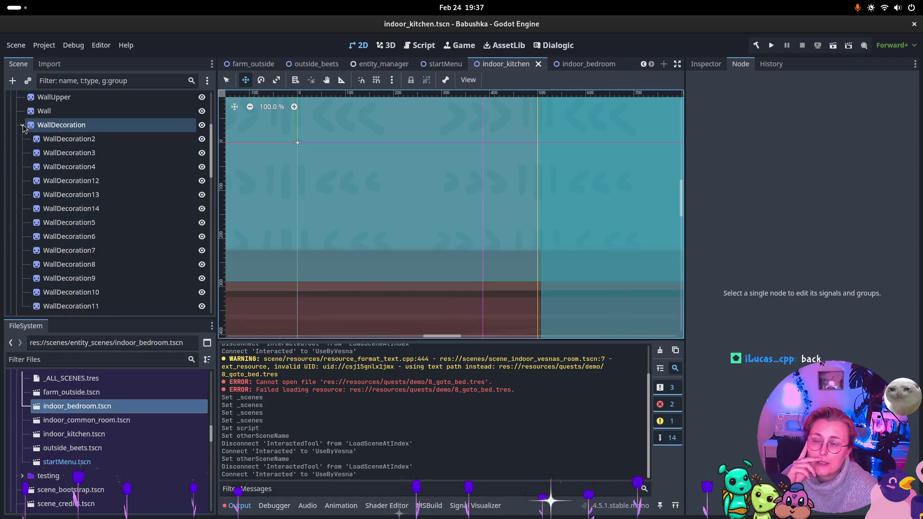
pyautogui.scroll(5, 19, 125)
pyautogui.keyDown('shift'); pyautogui.click(10, 99); pyautogui.keyUp('shift')
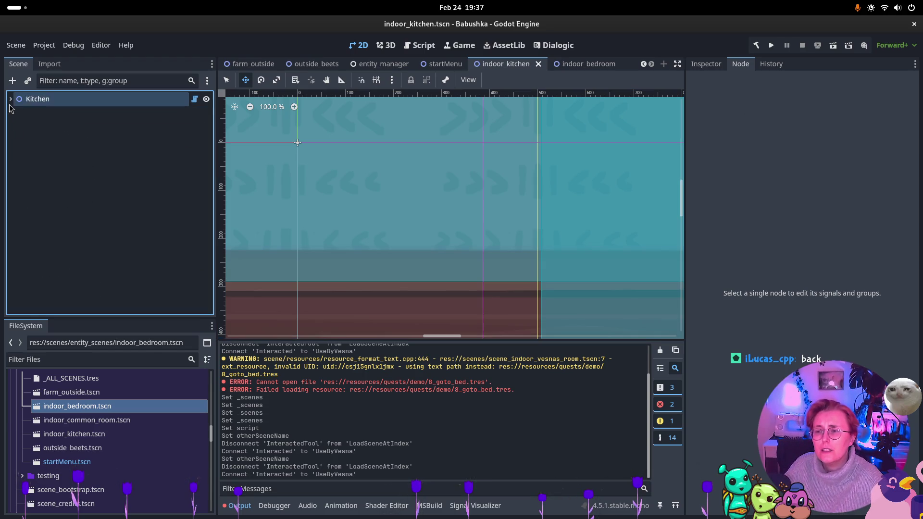
pyautogui.click(11, 98)
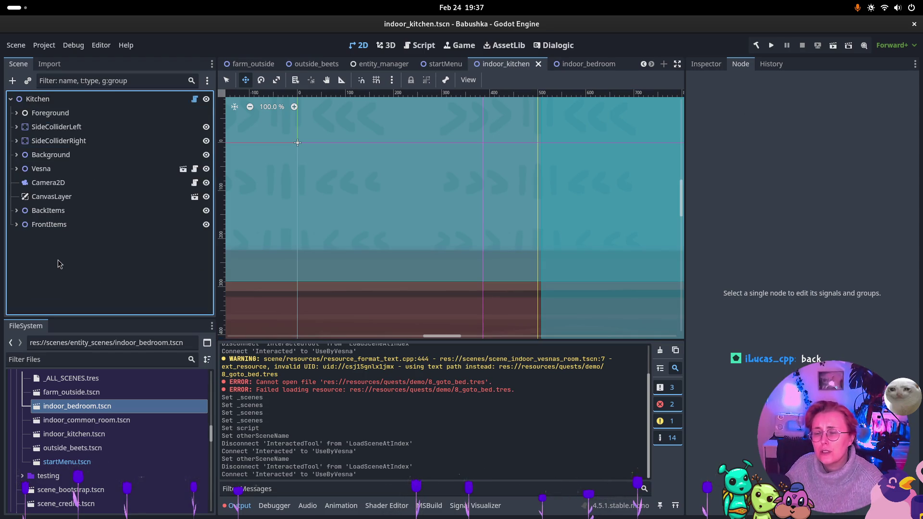
pyautogui.moveTo(264, 71)
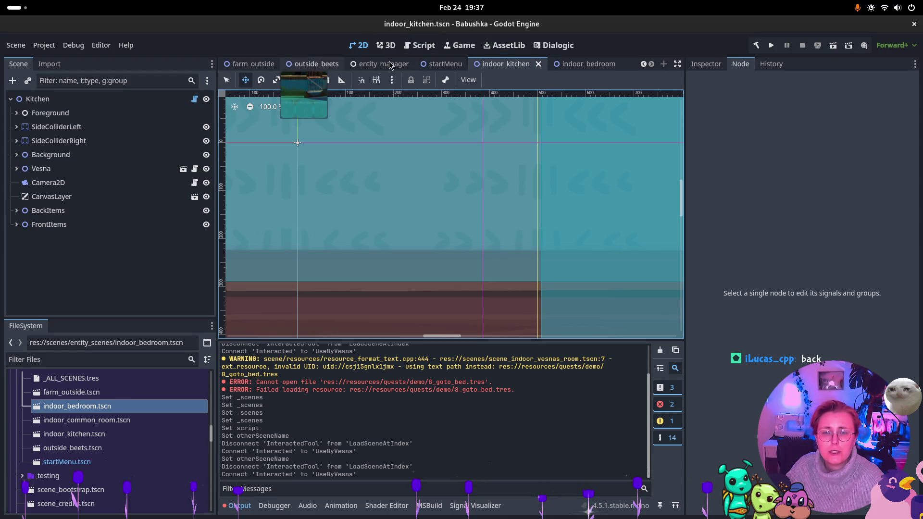
pyautogui.click(453, 64)
pyautogui.click(471, 64)
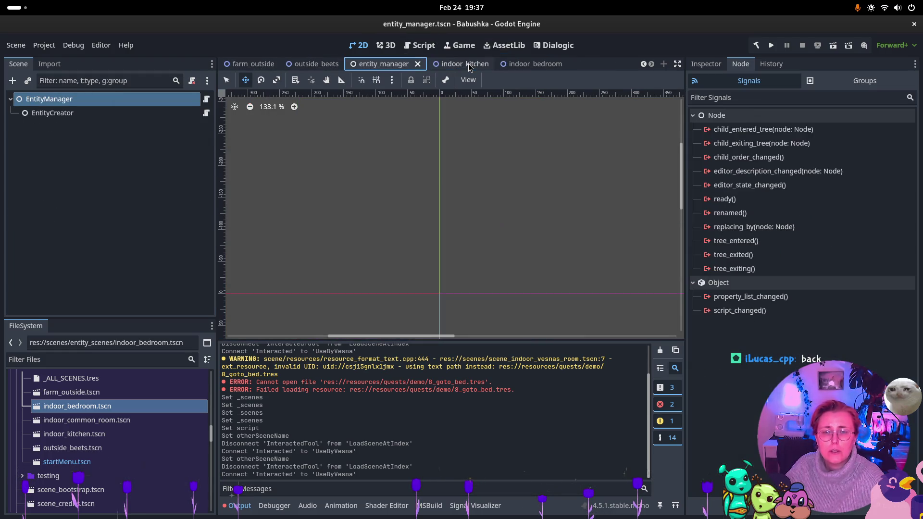
pyautogui.click(417, 63)
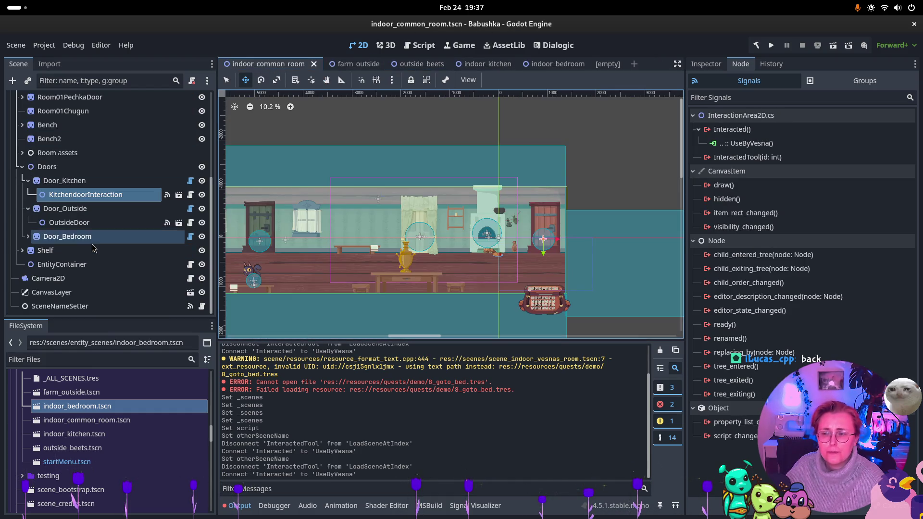
# - Copy the common room's SceneNameSetter and paste it under Kitchen in indoor_kitchen
pyautogui.click(48, 278)
pyautogui.keyDown('shift'); pyautogui.click(60, 305); pyautogui.keyUp('shift')
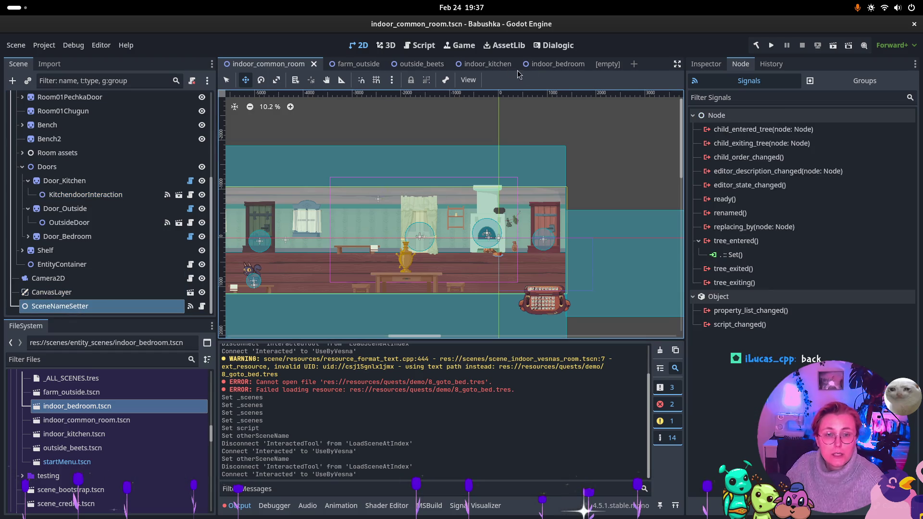
pyautogui.click(555, 64)
pyautogui.click(466, 65)
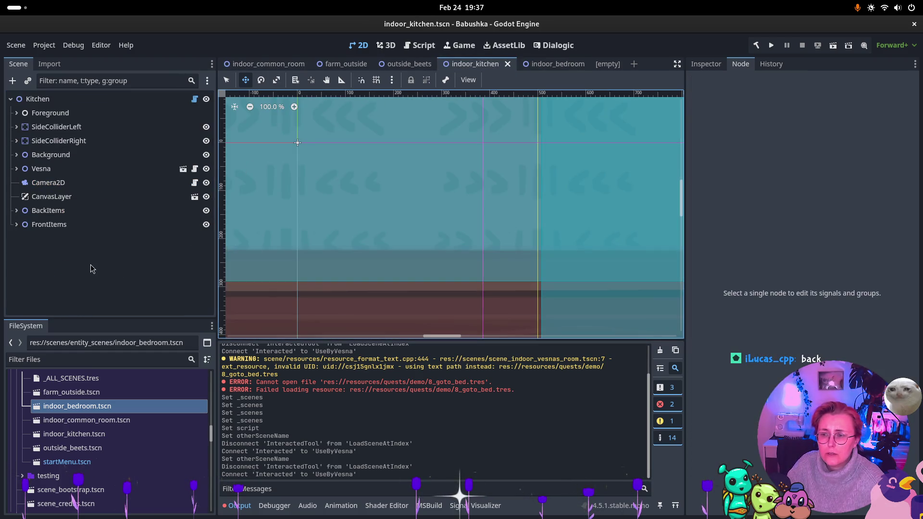
pyautogui.hotkey('ctrl', 'v')
# - Paste another SceneNameSetter under the bedroom's VesnaRoom root and inspect its properties
pyautogui.click(562, 64)
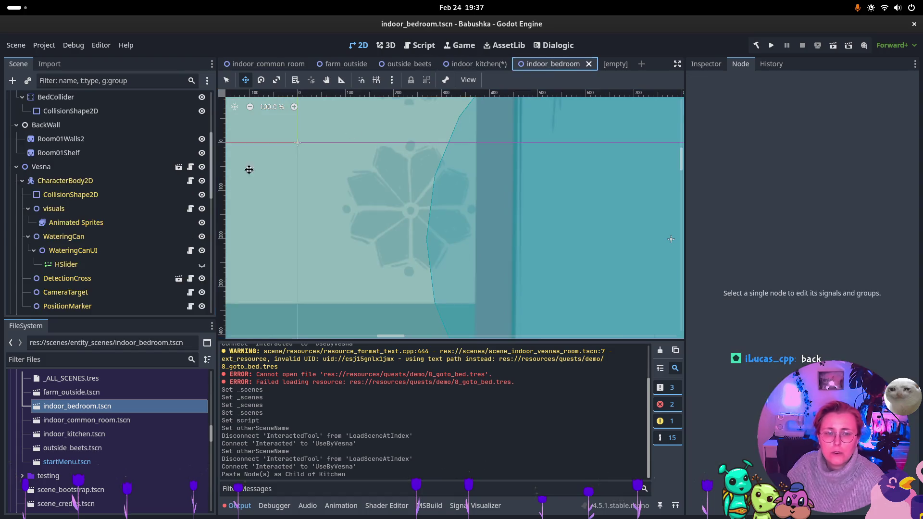
pyautogui.scroll(-3, 72, 240)
pyautogui.scroll(3, 38, 206)
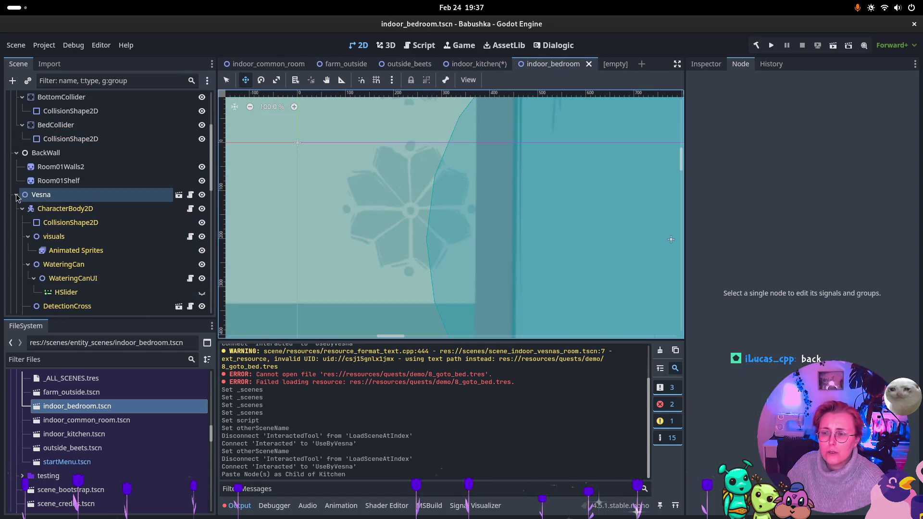
pyautogui.click(17, 195)
pyautogui.scroll(3, 29, 144)
pyautogui.scroll(2, 32, 102)
pyautogui.click(17, 101)
pyautogui.click(9, 99)
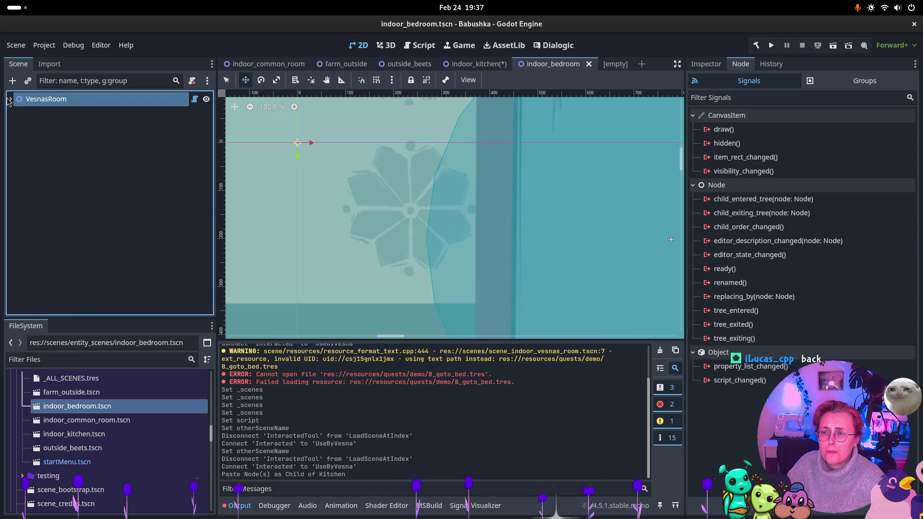
pyautogui.hotkey('ctrl', 'v')
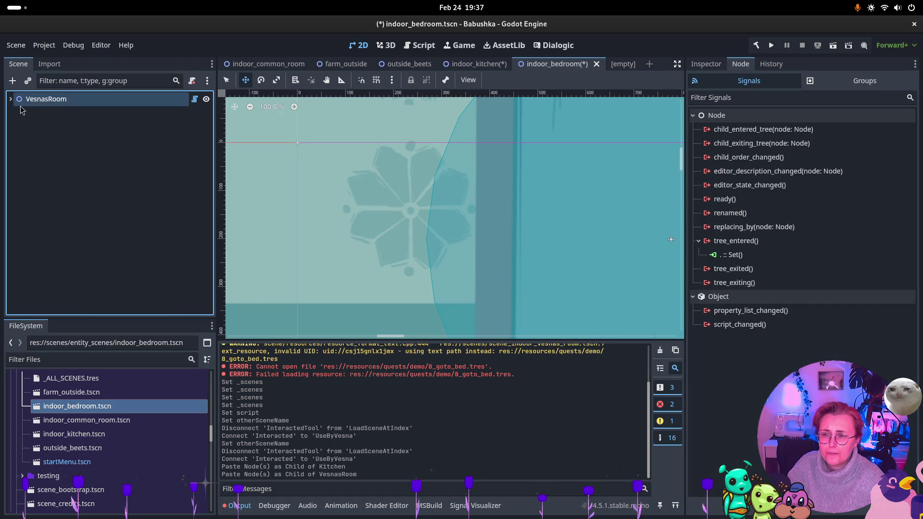
pyautogui.click(10, 100)
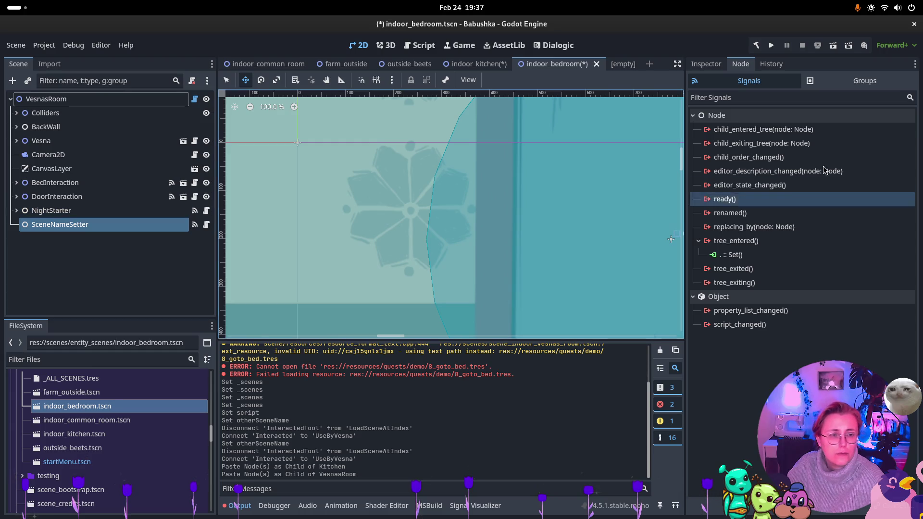
pyautogui.click(705, 64)
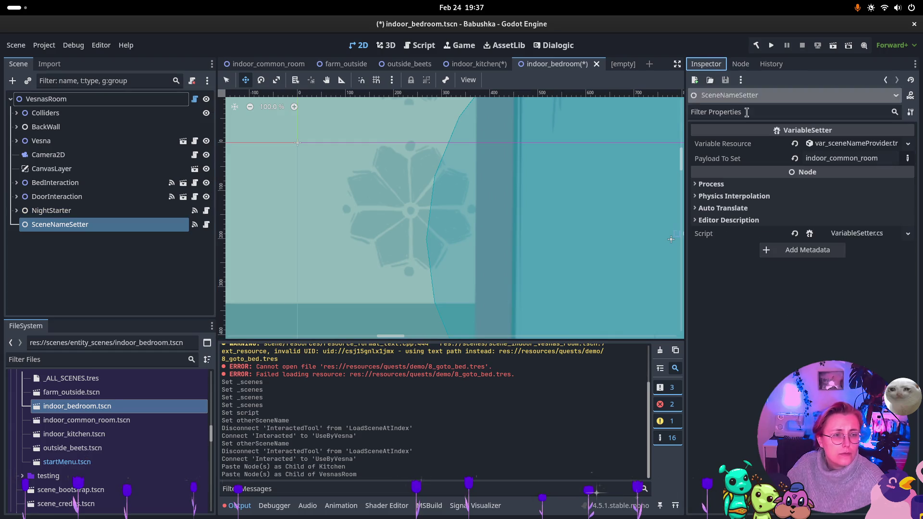
# - Set the bedroom SceneNameSetter payload to indoor_bedroom and save the scene
pyautogui.click(881, 158)
pyautogui.write('i')
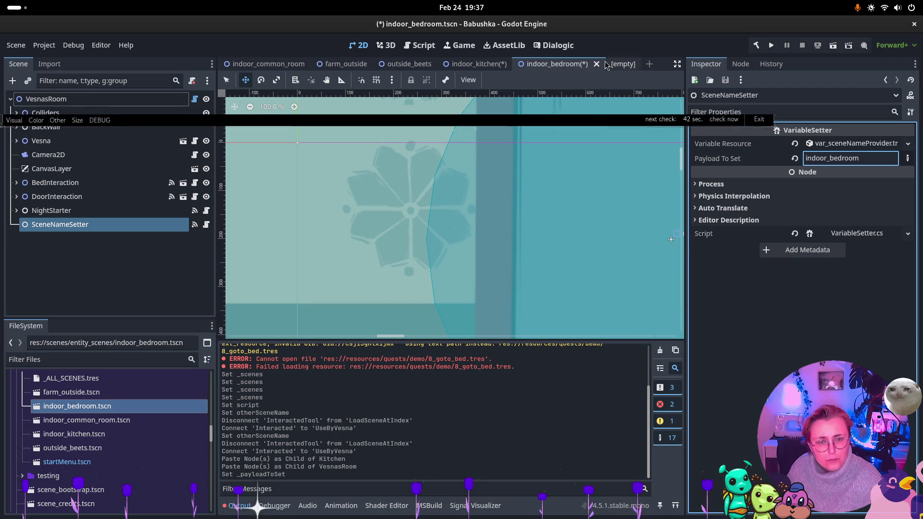
pyautogui.hotkey('ctrl', 's')
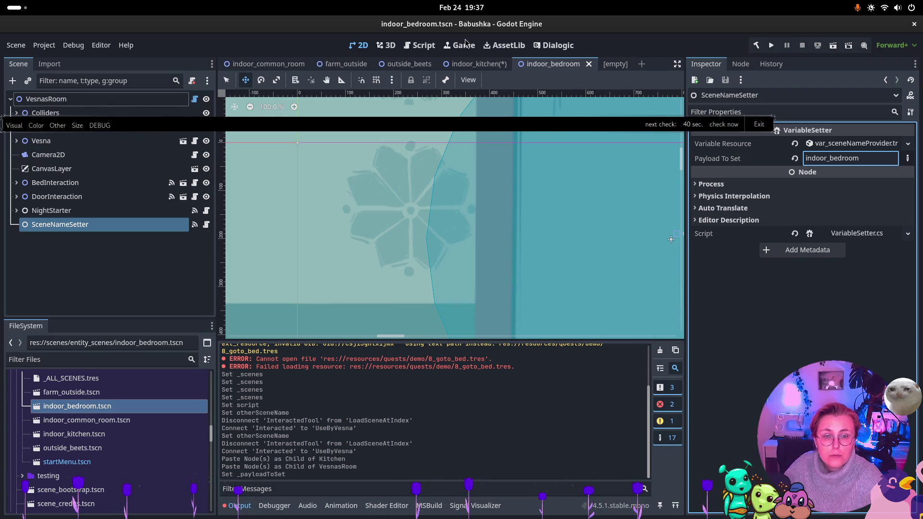
# - Set the kitchen SceneNameSetter payload to indoor_kitchen and save the scene
pyautogui.click(476, 64)
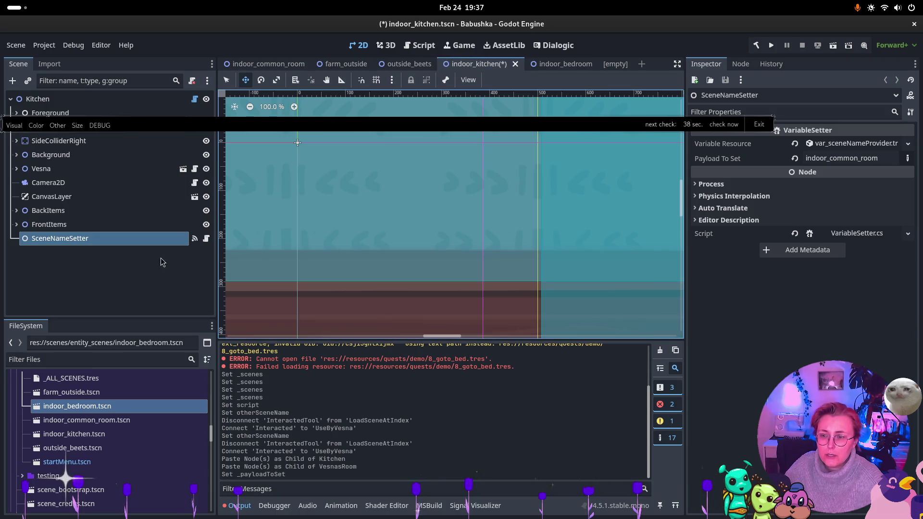
pyautogui.doubleClick(889, 158)
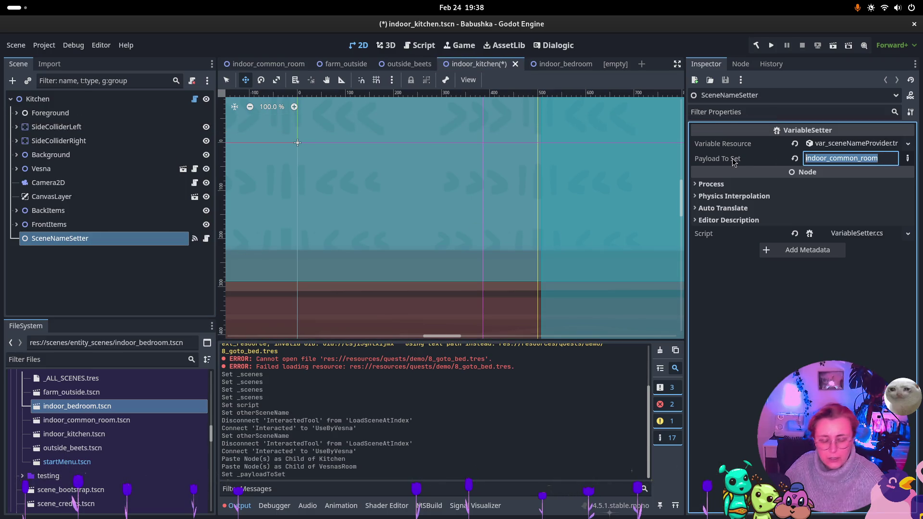
pyautogui.write('indoor')
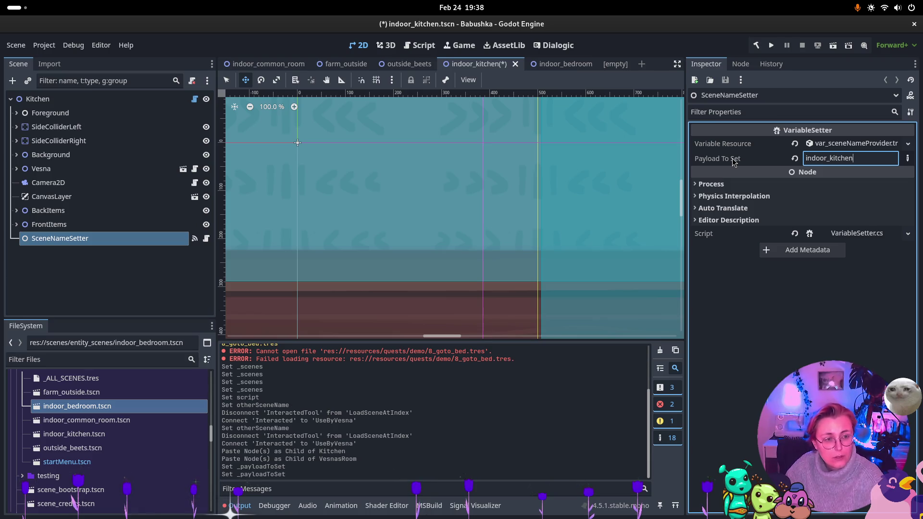
pyautogui.hotkey('ctrl', 's')
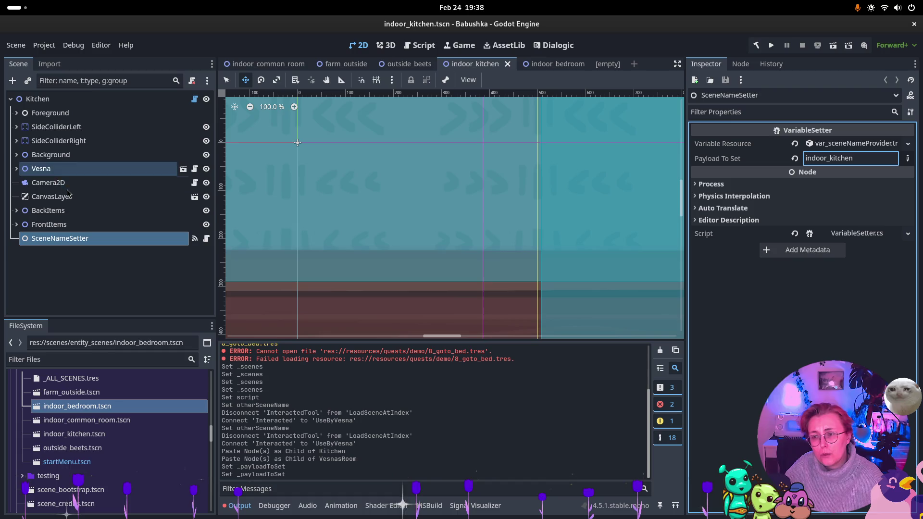
pyautogui.click(404, 65)
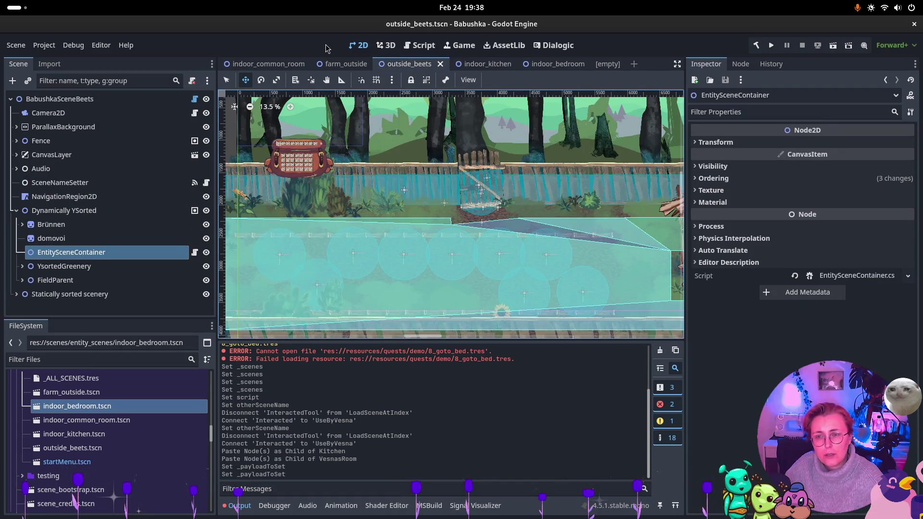
# - Inspect the common room's EntityContainer, then return to the kitchen scene tree
pyautogui.click(265, 64)
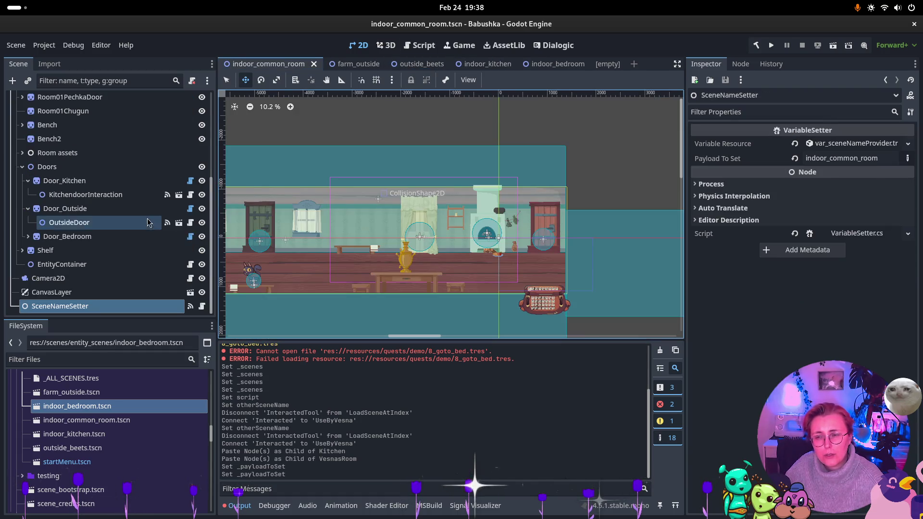
pyautogui.click(62, 265)
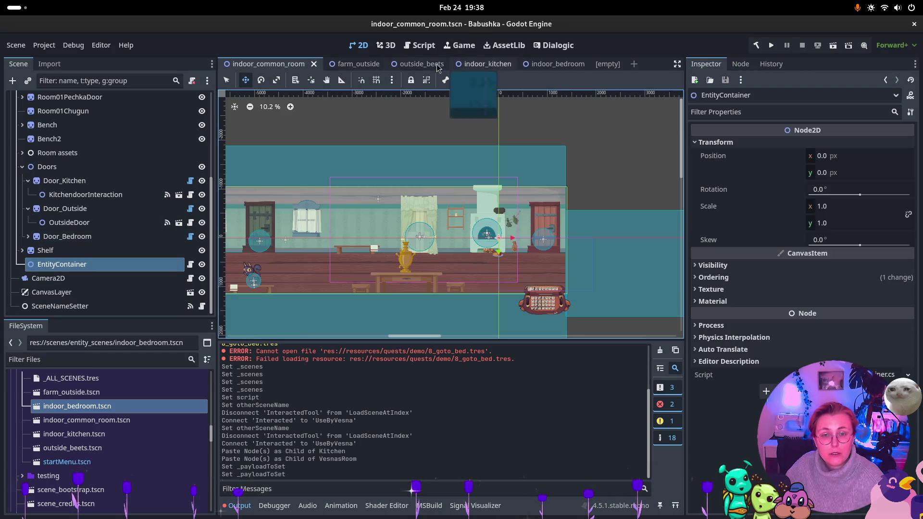
pyautogui.click(481, 64)
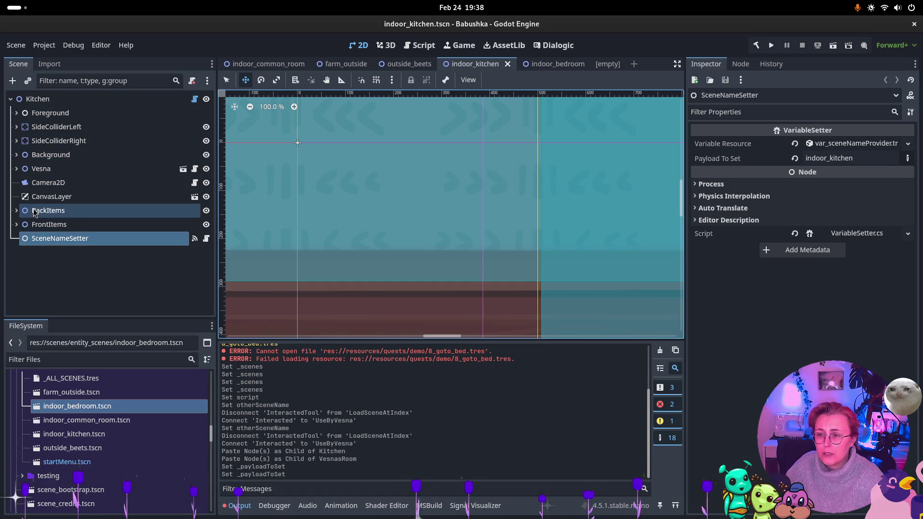
pyautogui.click(16, 211)
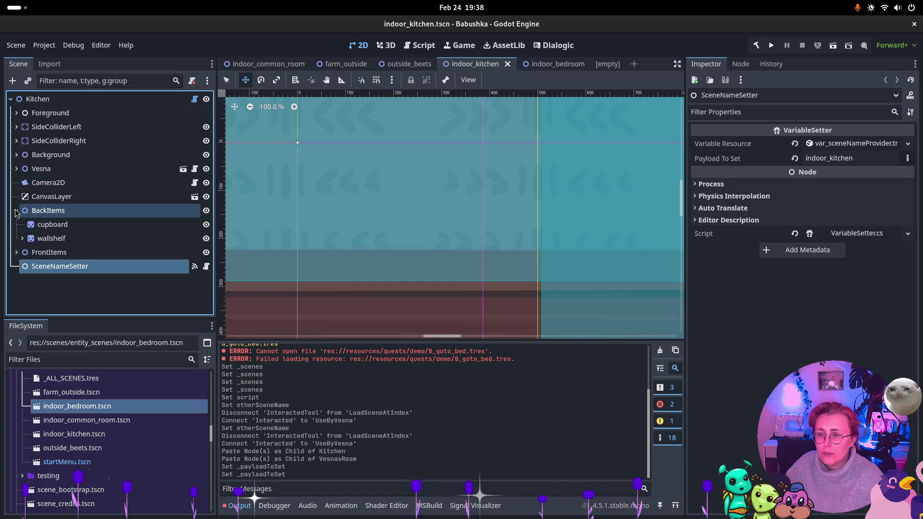
pyautogui.click(17, 211)
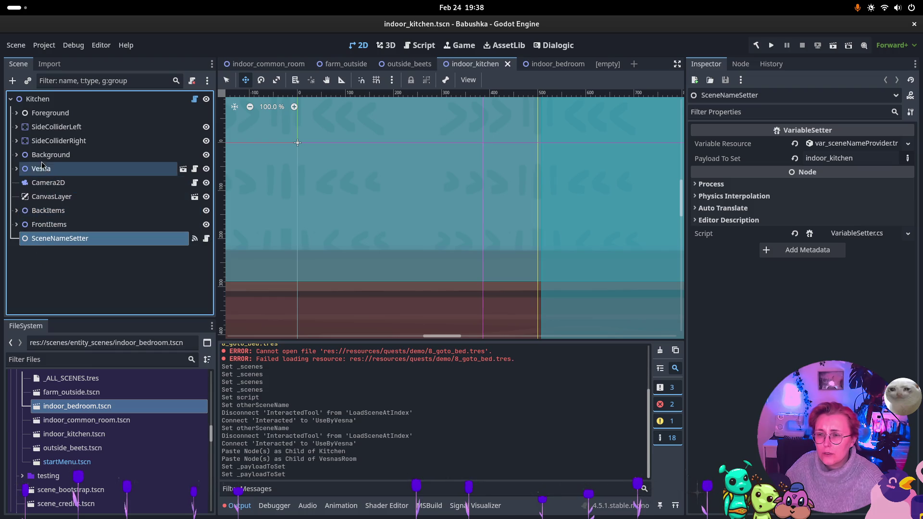
# - Add a Node2D child under the Kitchen root and rename it Ysorted
pyautogui.rightClick(61, 268)
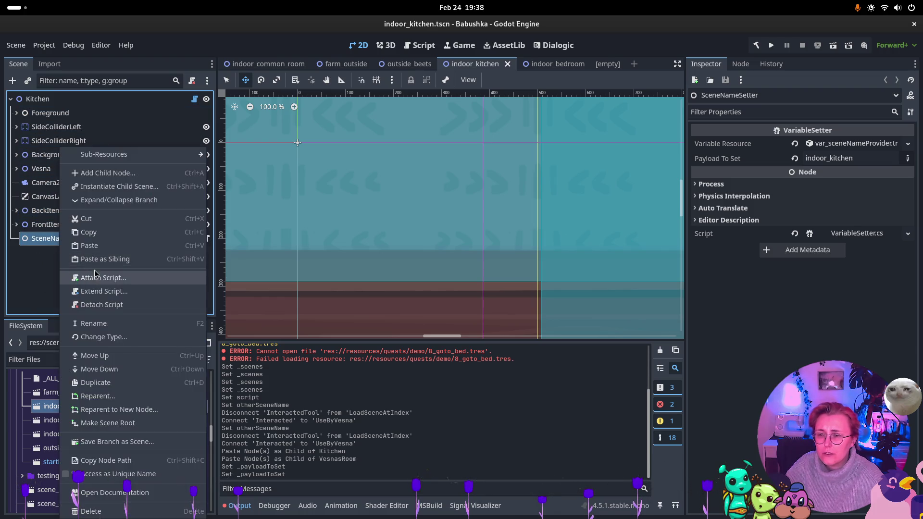
pyautogui.click(87, 114)
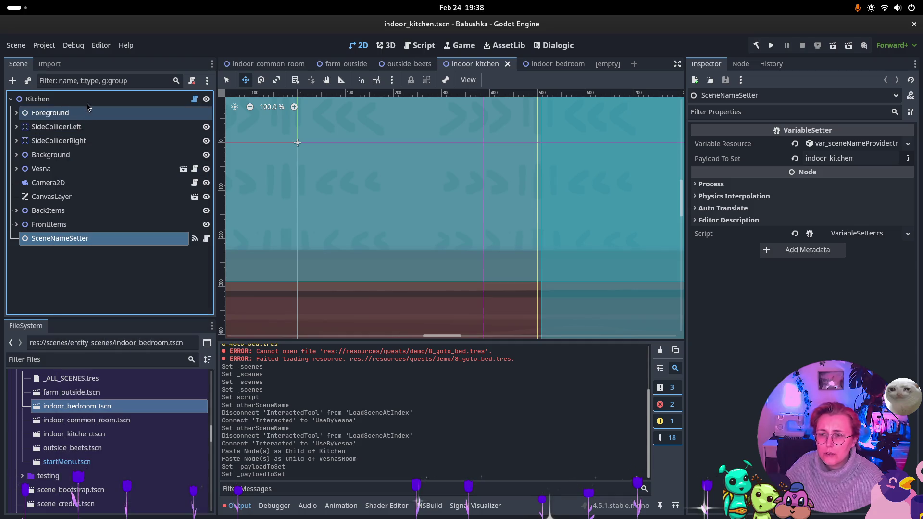
pyautogui.click(87, 102)
pyautogui.rightClick(87, 107)
pyautogui.click(97, 111)
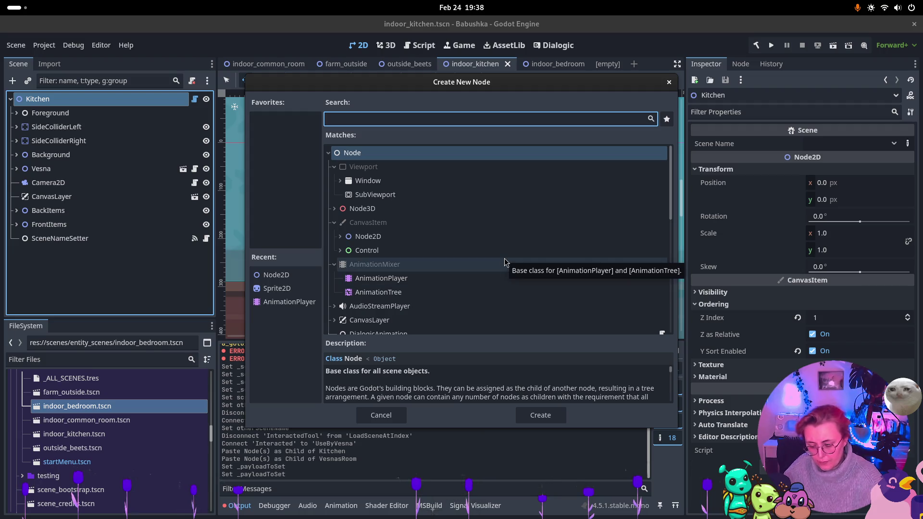
pyautogui.click(417, 236)
pyautogui.click(540, 415)
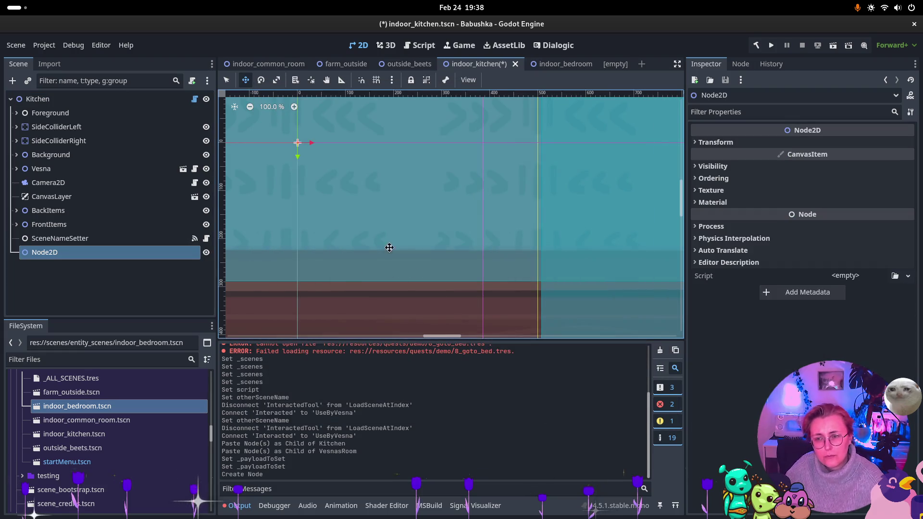
pyautogui.click(49, 255)
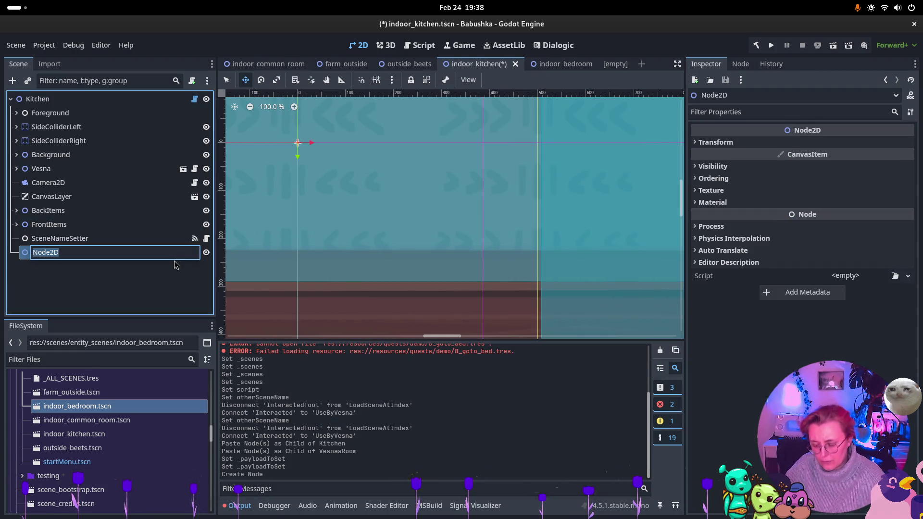
pyautogui.write('Ysorte')
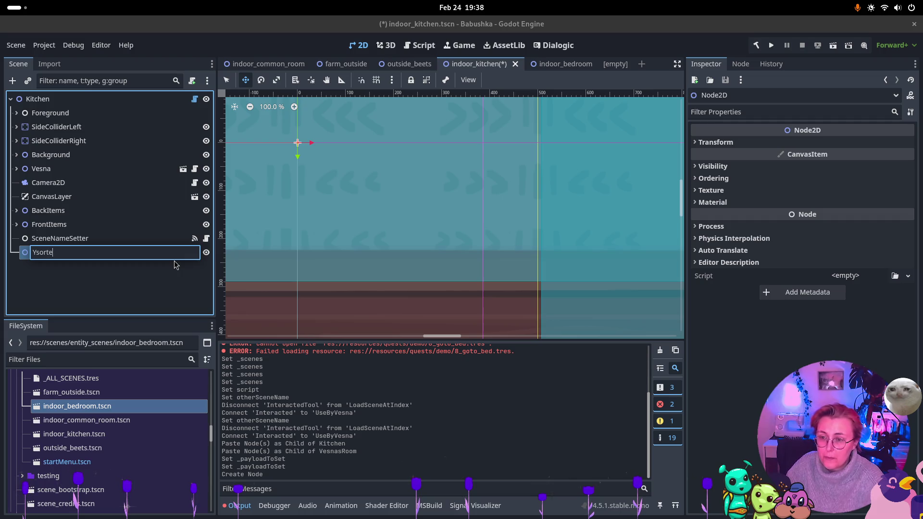
pyautogui.write('d')
pyautogui.press('Return')
# - Paste the EntityContainer under Ysorted and save the kitchen scene
pyautogui.doubleClick(86, 251)
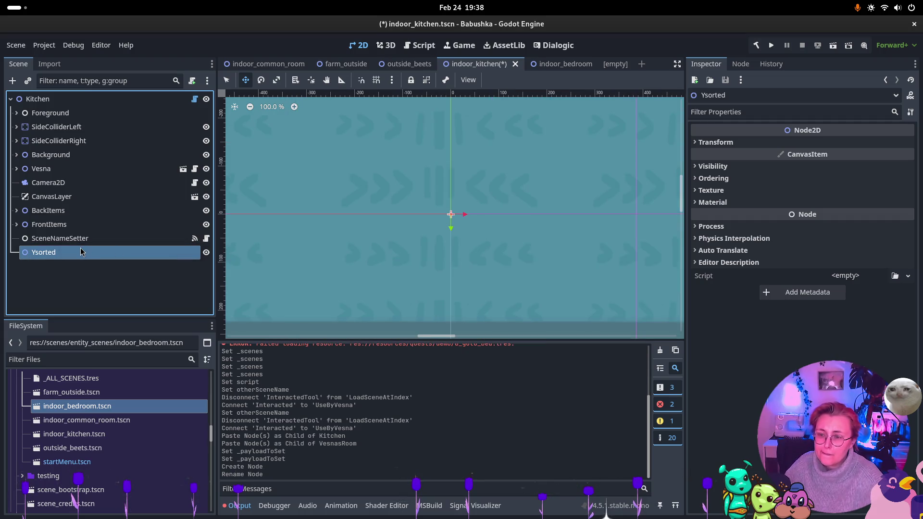
pyautogui.hotkey('ctrl', 'v')
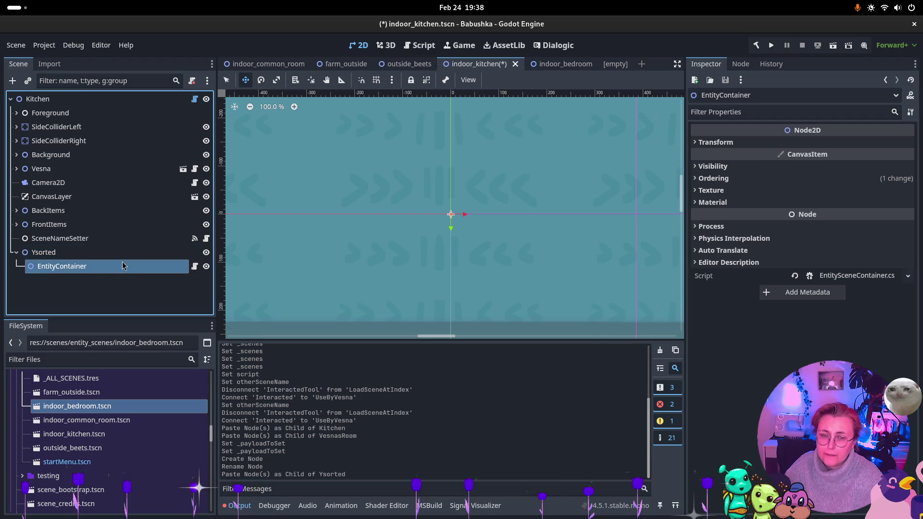
pyautogui.click(709, 178)
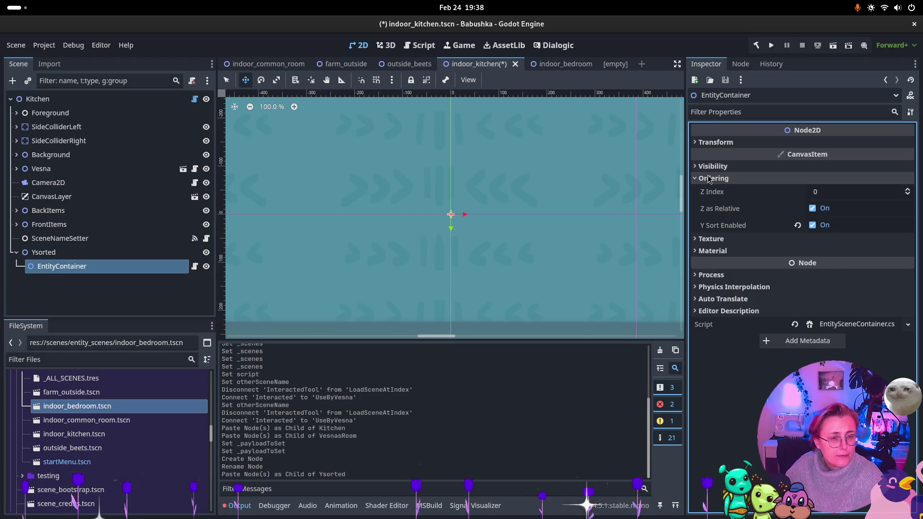
pyautogui.click(91, 287)
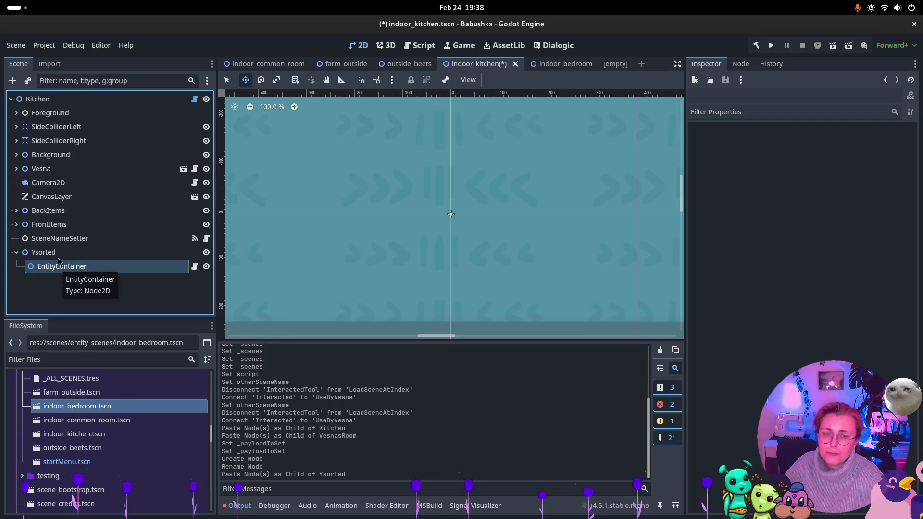
pyautogui.hotkey('ctrl', 's')
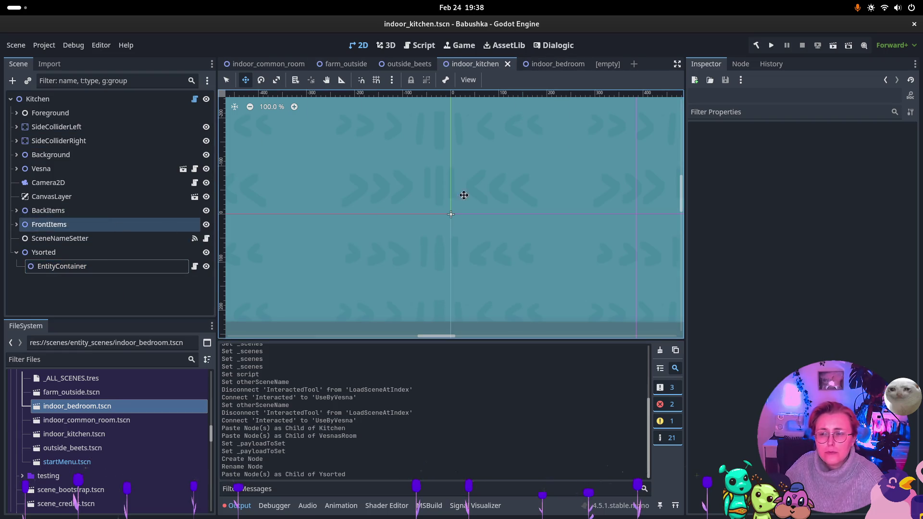
pyautogui.click(557, 64)
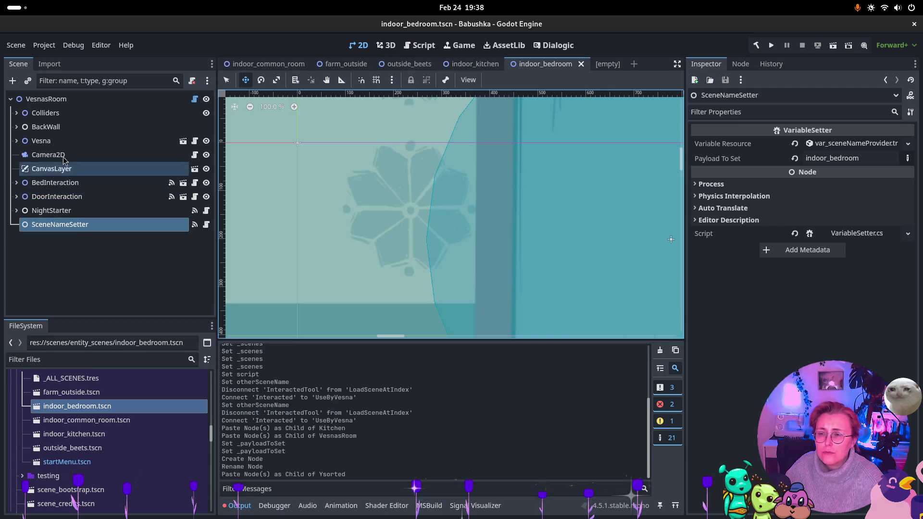
pyautogui.click(61, 140)
# - Delete the Vesna node from the bedroom and kitchen scenes, then save the bedroom
pyautogui.press('Delete')
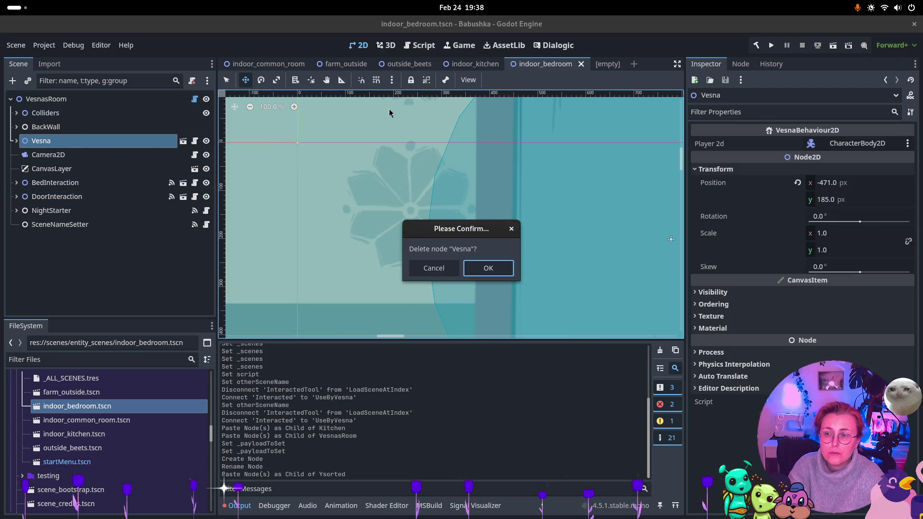
pyautogui.click(487, 268)
pyautogui.click(475, 64)
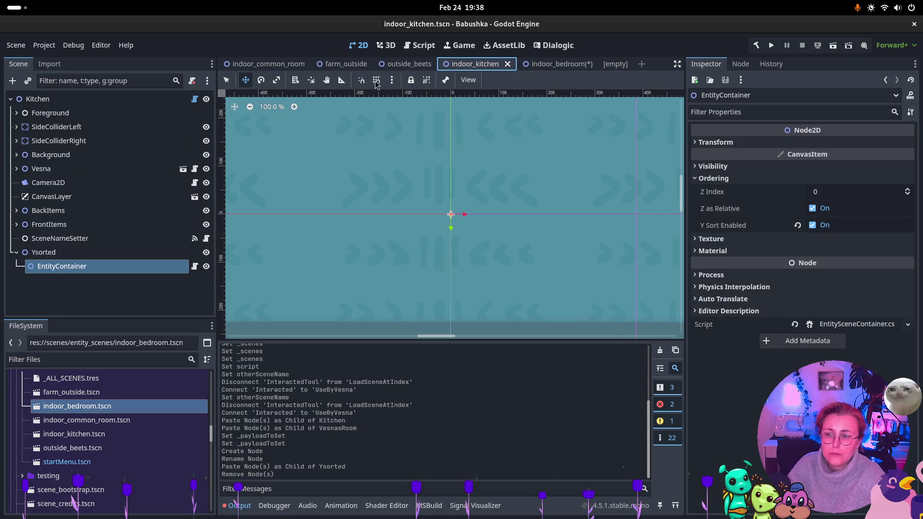
pyautogui.click(79, 169)
pyautogui.press('Delete')
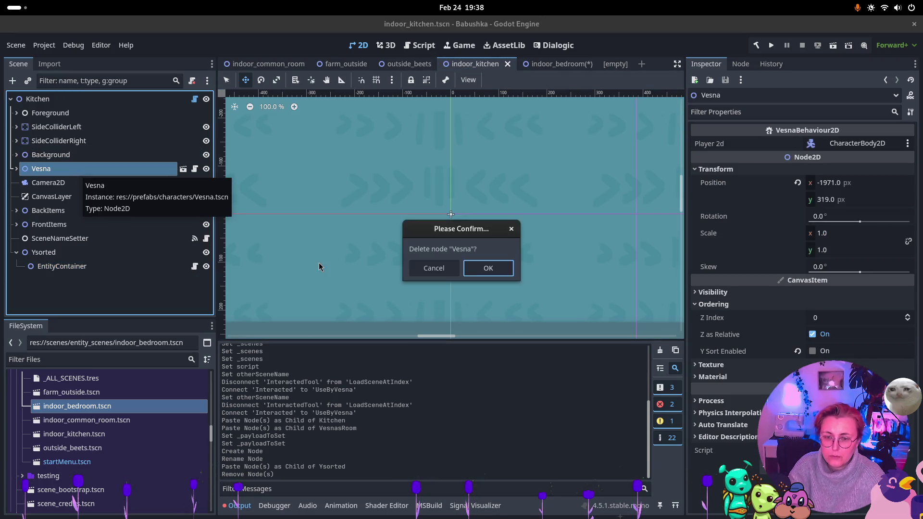
pyautogui.click(488, 268)
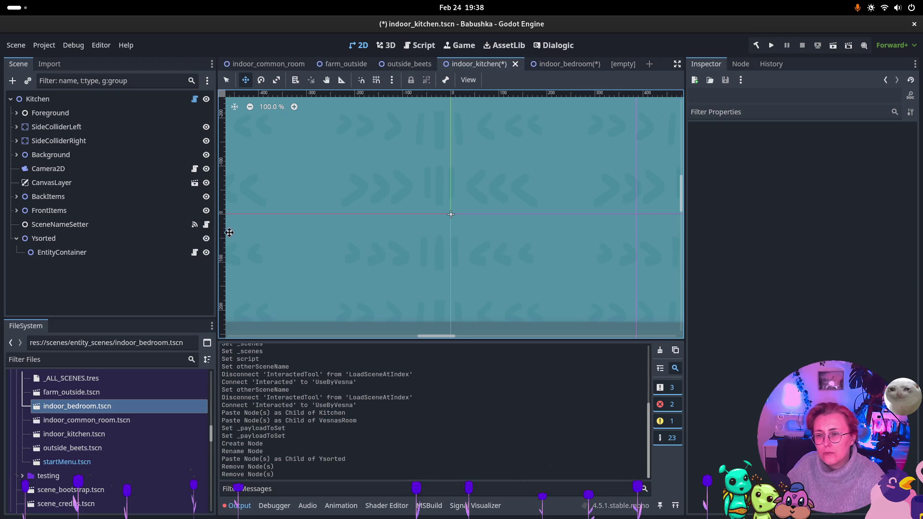
pyautogui.click(564, 64)
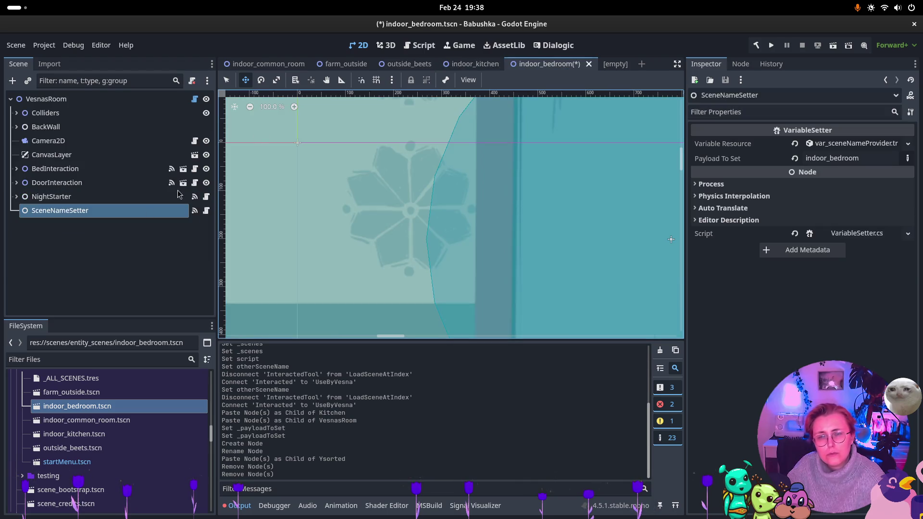
pyautogui.hotkey('ctrl', 's')
# - Paste an EntityContainer into the bedroom and move it directly under the root
pyautogui.rightClick(79, 246)
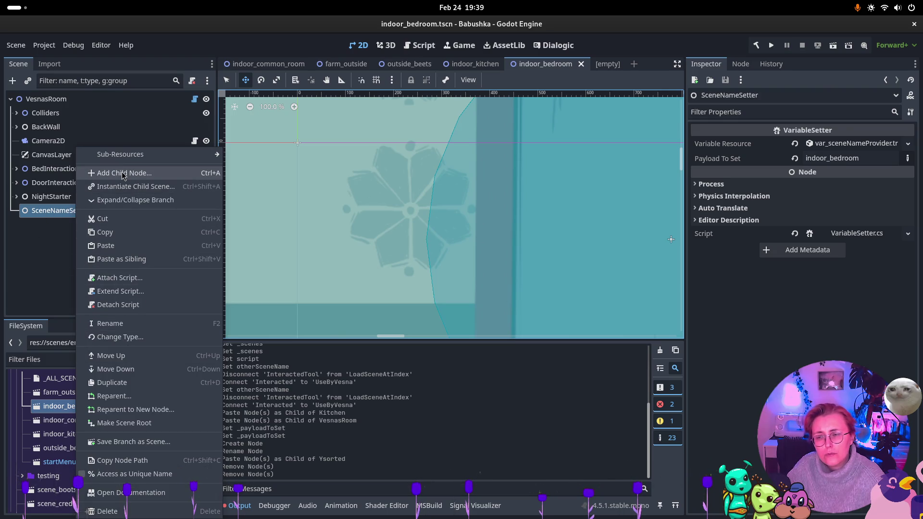
pyautogui.click(51, 268)
pyautogui.hotkey('ctrl', 'v')
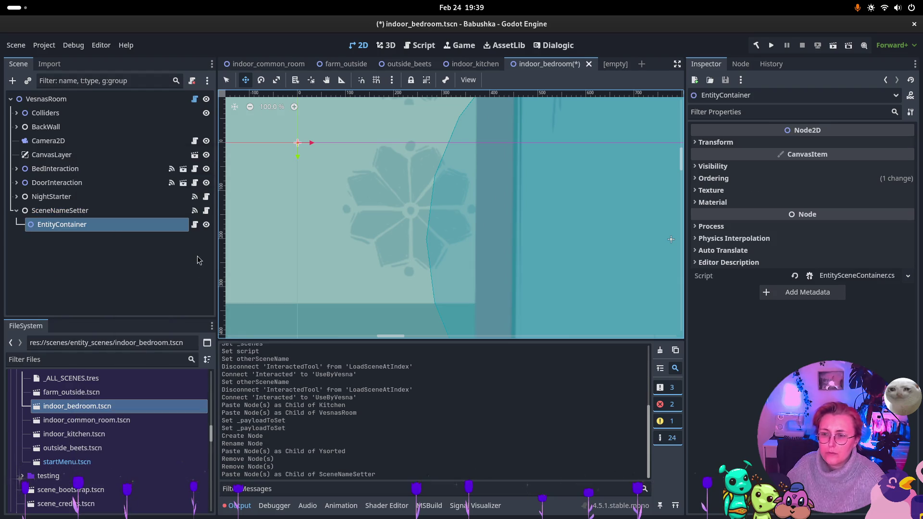
pyautogui.moveTo(58, 224)
pyautogui.mouseDown()
pyautogui.moveTo(63, 105)
pyautogui.moveTo(50, 103)
pyautogui.mouseUp()
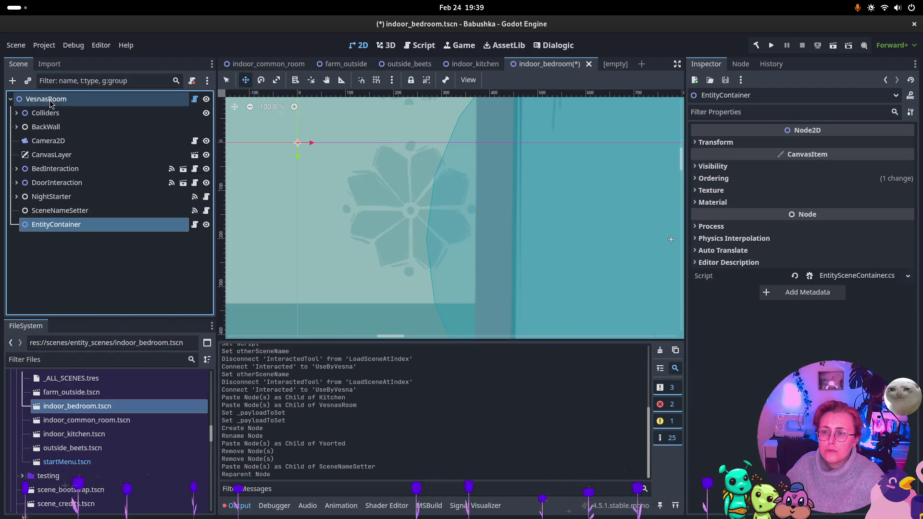
# - Rename the root VesnasRoom to Bedroom and save the scene
pyautogui.click(51, 103)
pyautogui.press('F2')
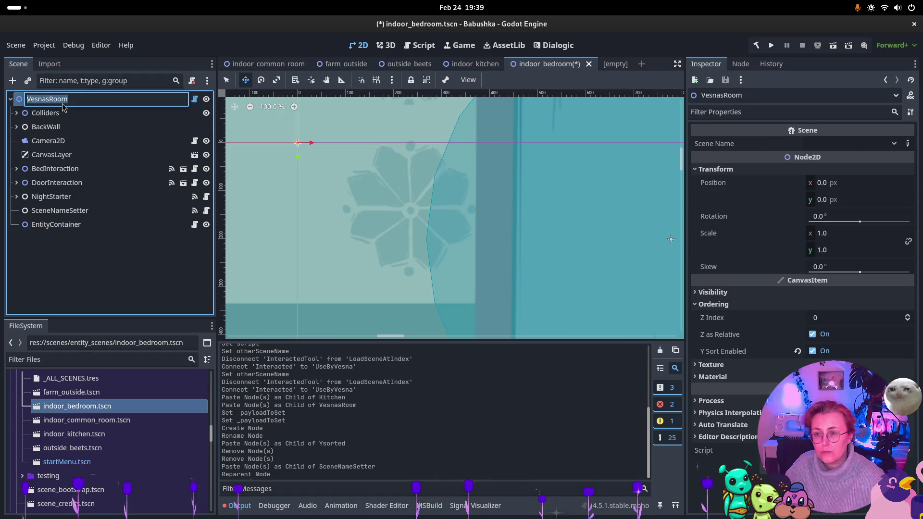
pyautogui.write('Bedroom')
pyautogui.press('Return')
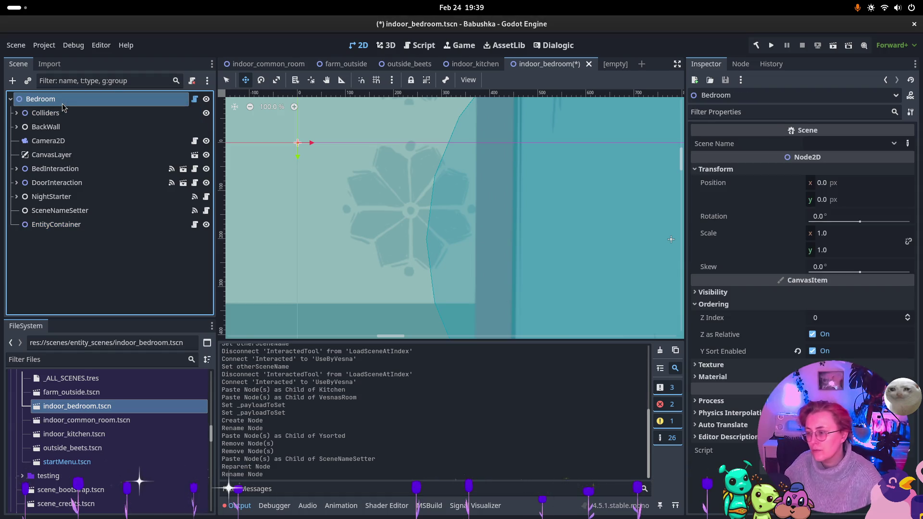
pyautogui.hotkey('ctrl', 's')
pyautogui.click(464, 66)
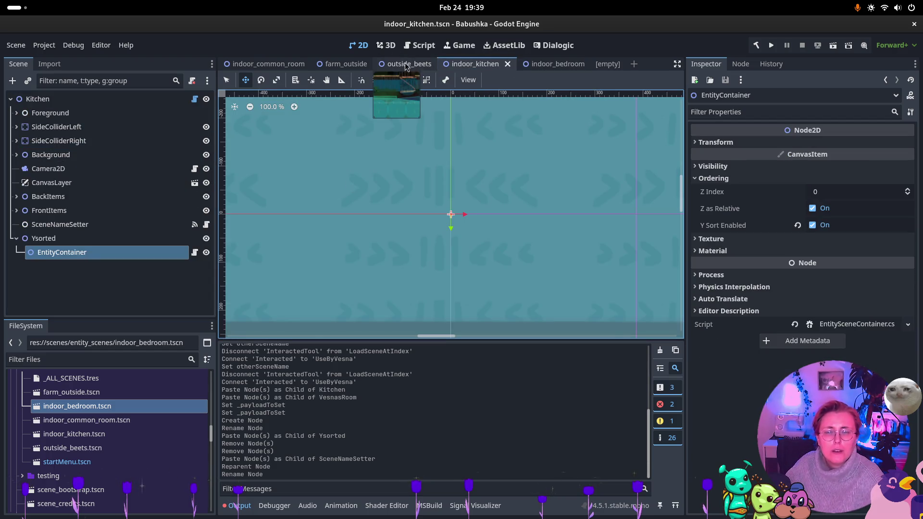
pyautogui.click(548, 65)
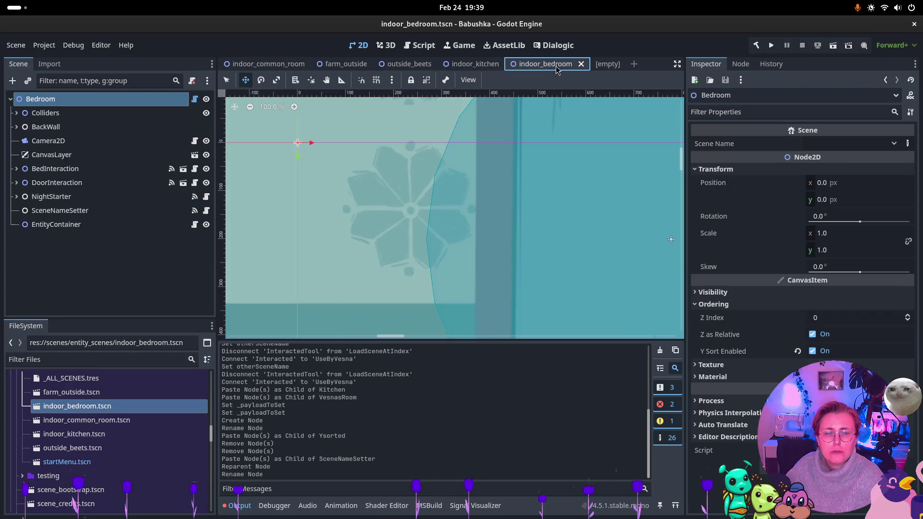
# - Frame the bedroom's DoorInteraction and select the overlapping Doorsprite node
pyautogui.click(120, 182)
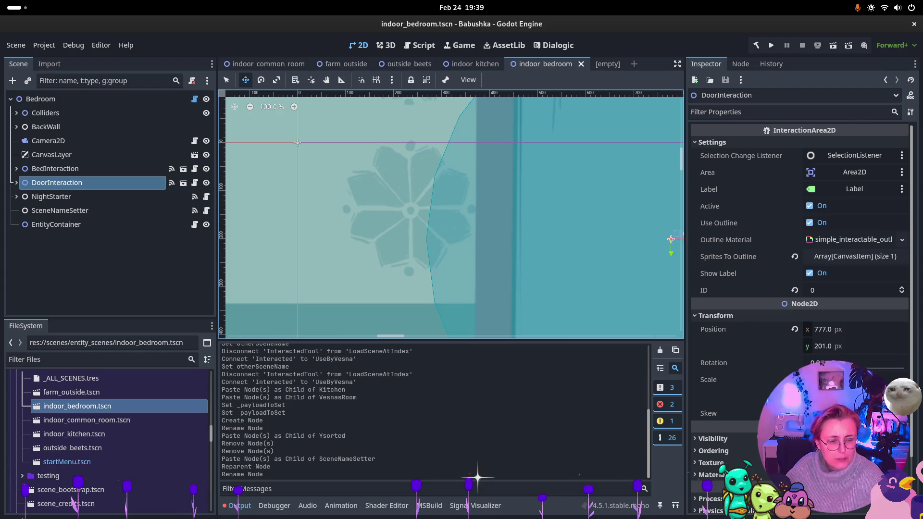
pyautogui.scroll(-3, 798, 289)
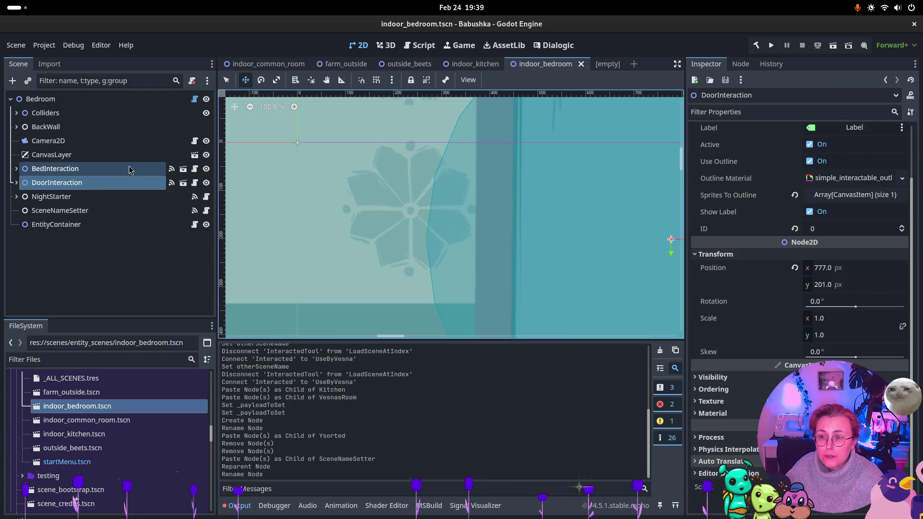
pyautogui.click(64, 188)
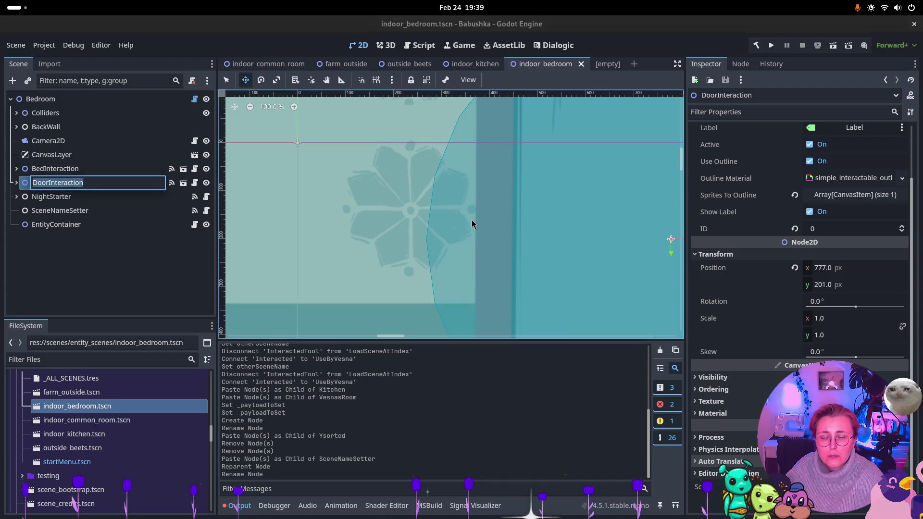
pyautogui.press('f')
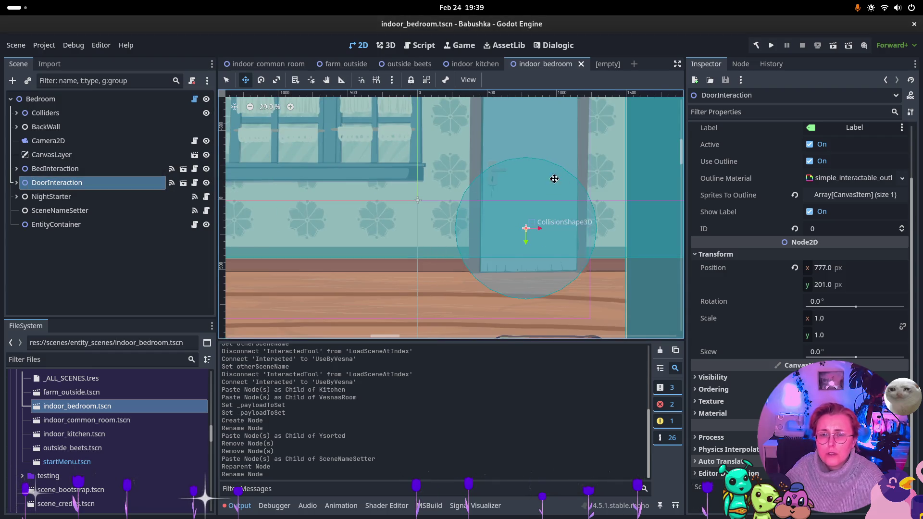
pyautogui.scroll(2, 529, 202)
pyautogui.hscroll(2, 529, 202)
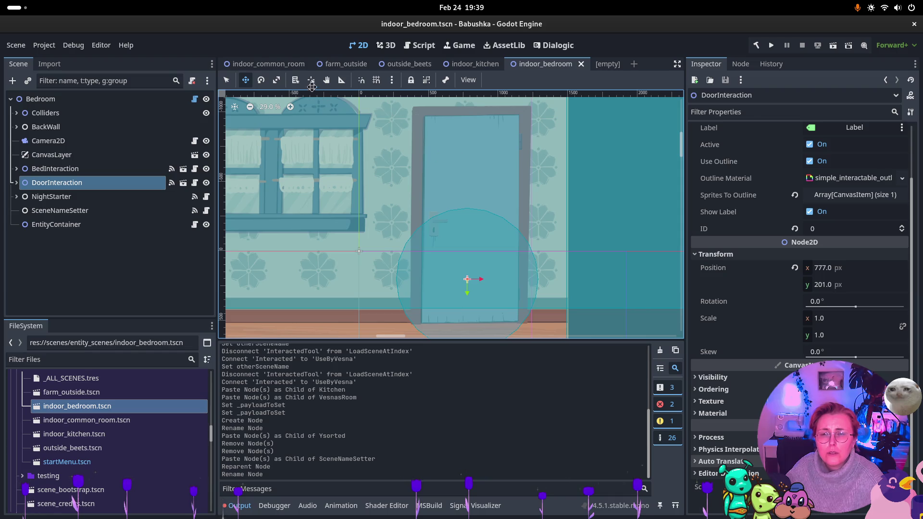
pyautogui.click(295, 80)
pyautogui.click(485, 157)
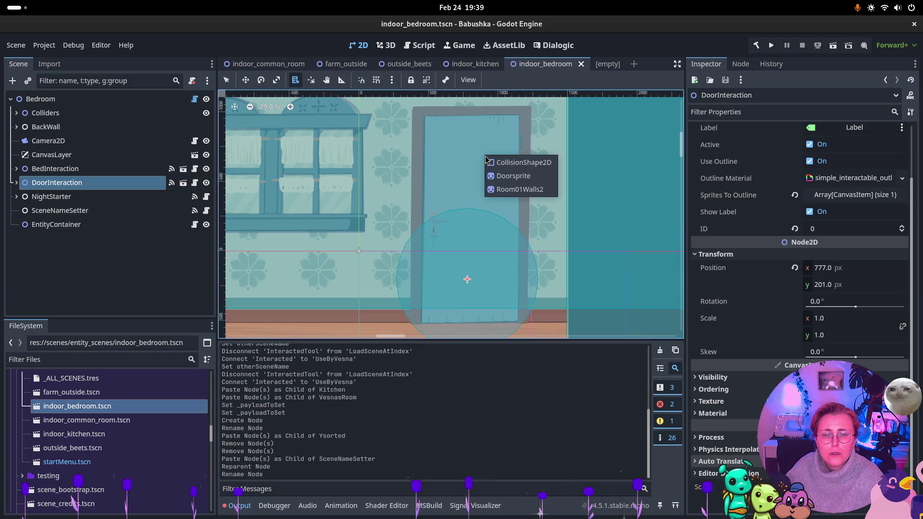
pyautogui.click(512, 181)
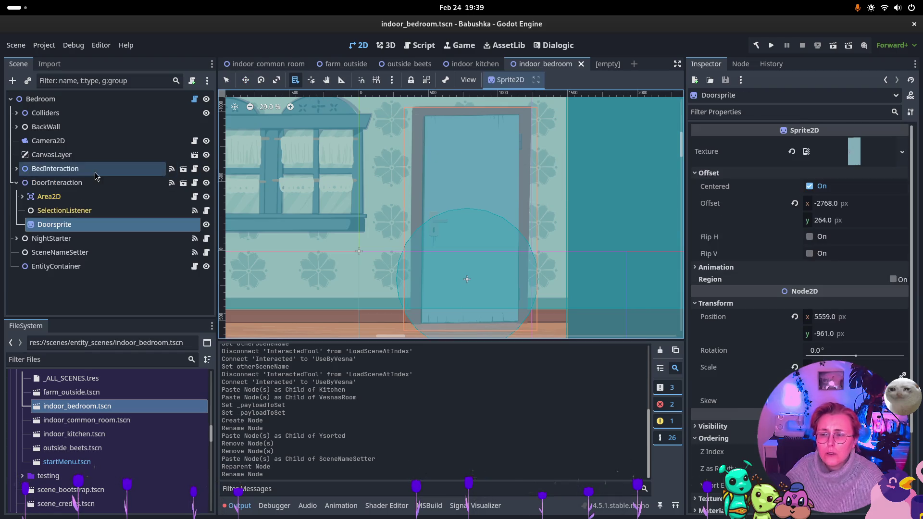
# - Attach the existing SceneDoor.cs script to Doorsprite
pyautogui.rightClick(66, 226)
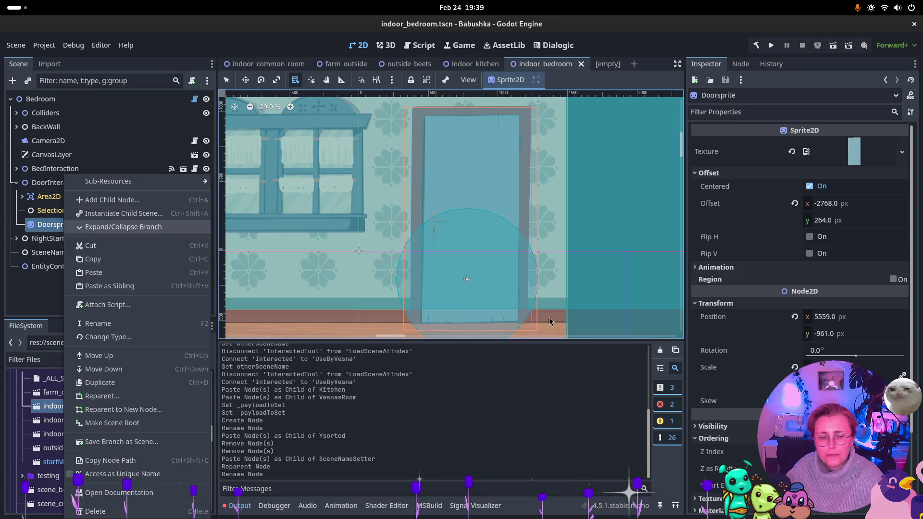
pyautogui.scroll(-3, 797, 264)
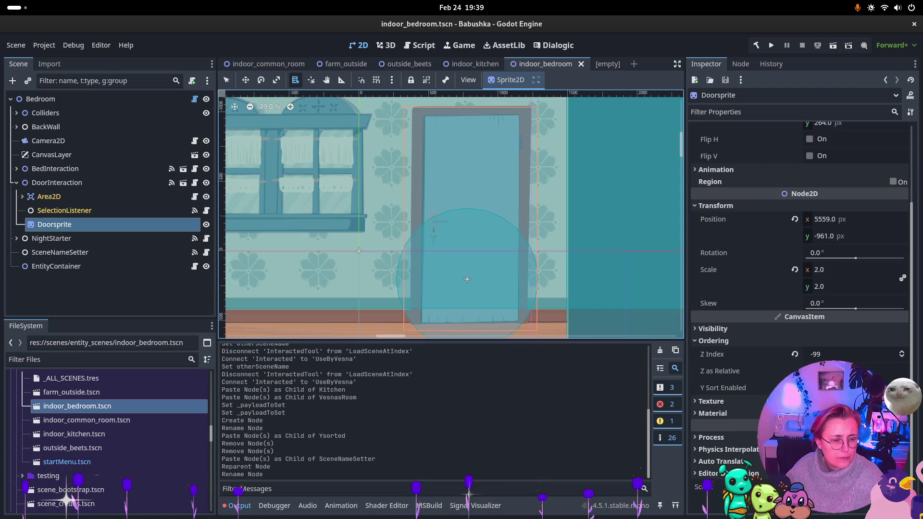
pyautogui.click(840, 487)
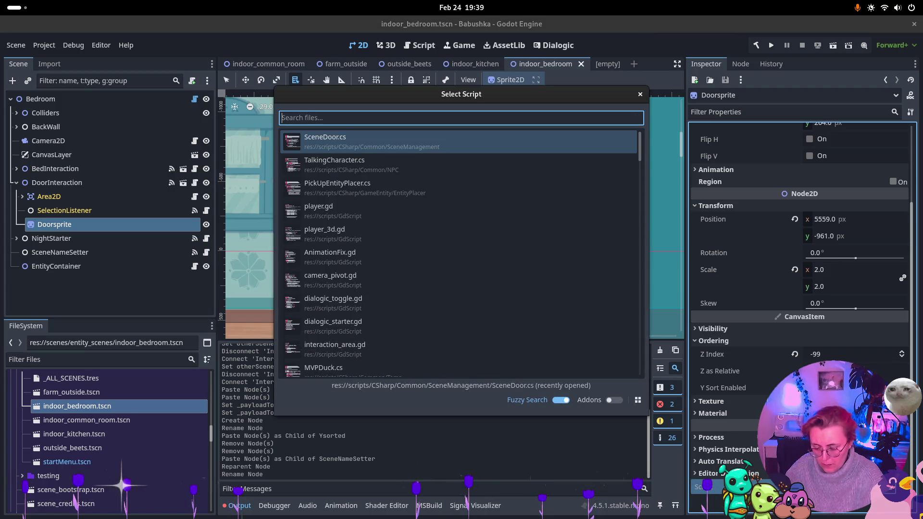
pyautogui.write('Door')
pyautogui.press('Return')
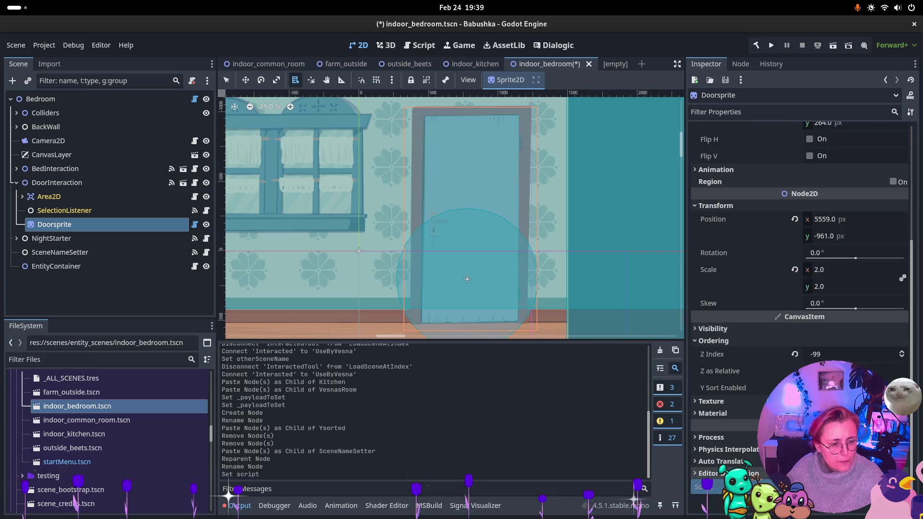
# - Show DoorInteraction's signals and select the Interacted connection to LoadScene
pyautogui.click(57, 183)
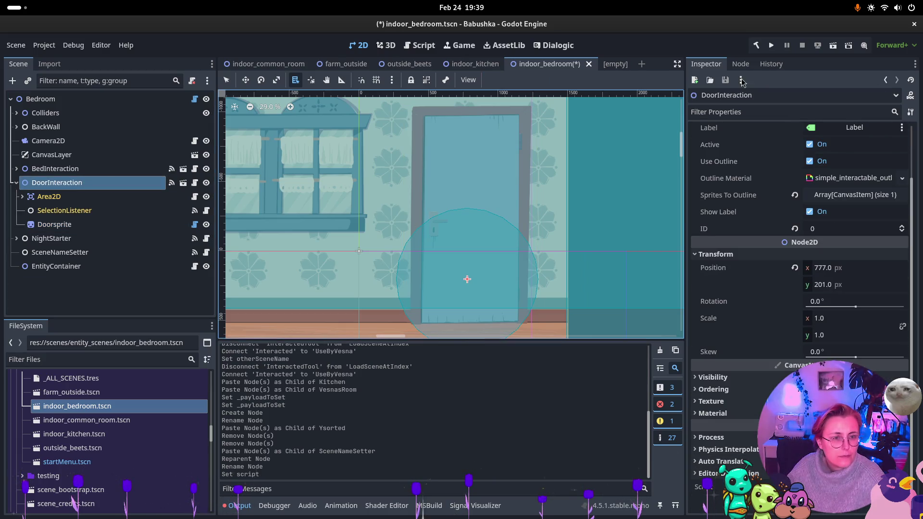
pyautogui.click(740, 64)
pyautogui.click(750, 143)
# - Disconnect Interacted from LoadScene and start a new Interacted connection
pyautogui.press('Delete')
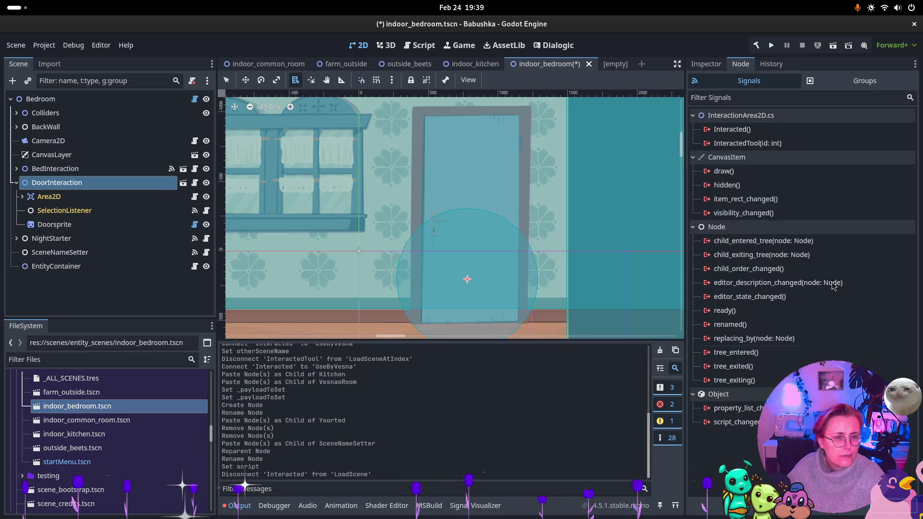
pyautogui.click(731, 129)
pyautogui.click(893, 505)
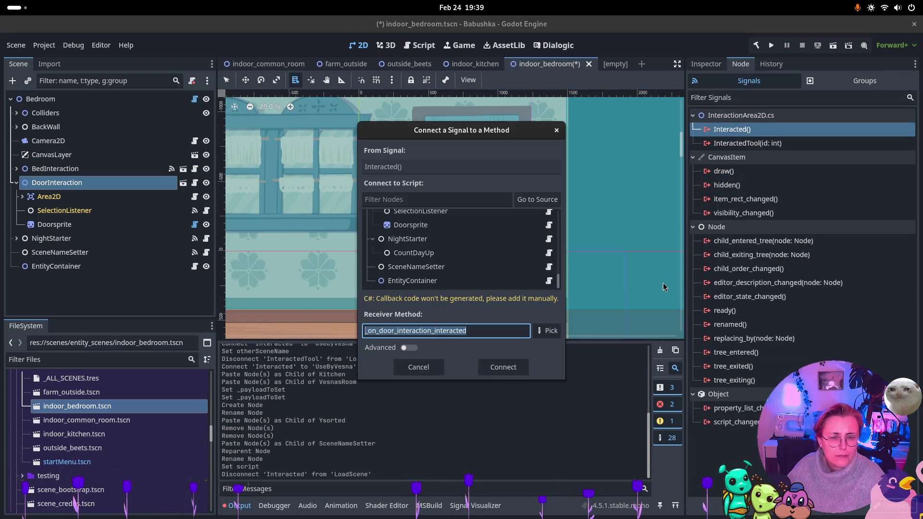
pyautogui.scroll(1, 447, 255)
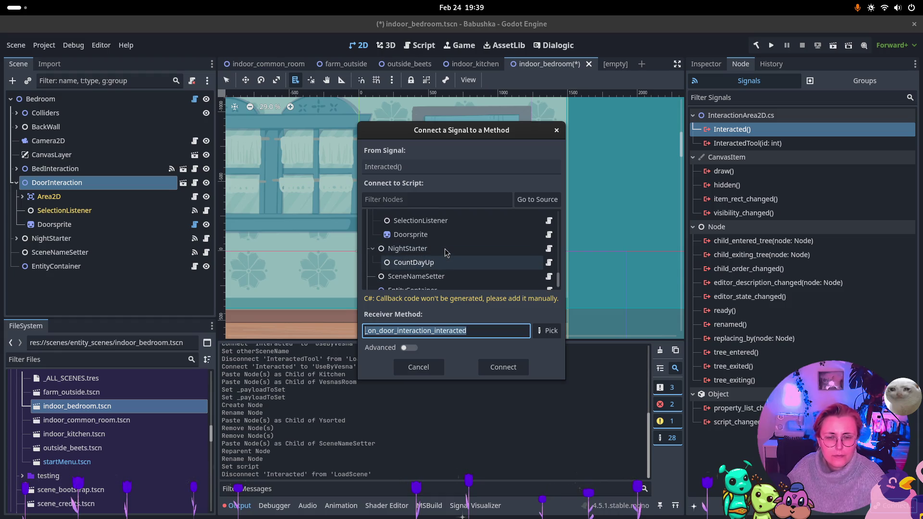
pyautogui.scroll(1, 449, 247)
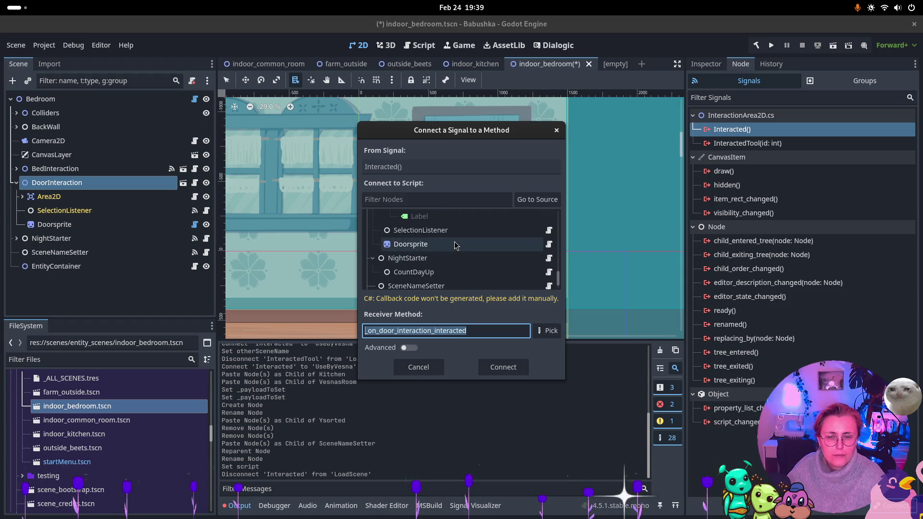
pyautogui.click(537, 199)
# - Connect Interacted to Doorsprite's UseByVesna method
pyautogui.scroll(-3, 447, 257)
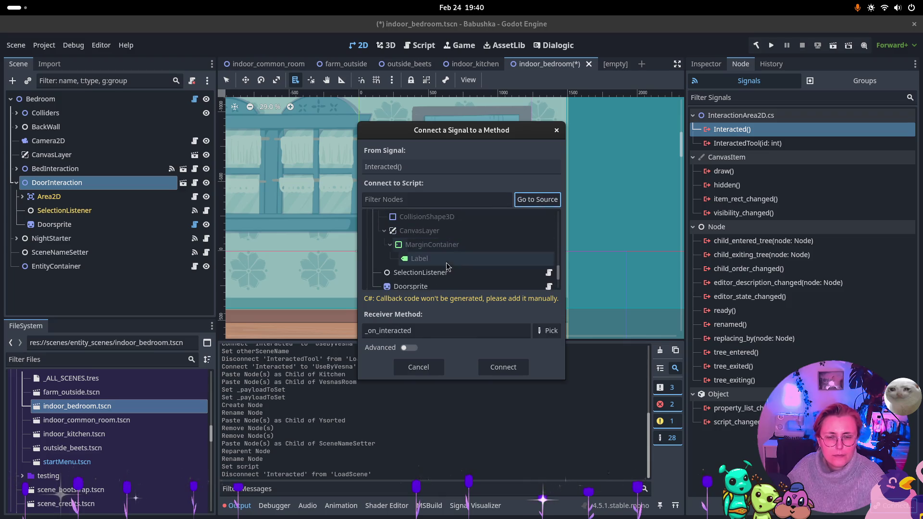
pyautogui.scroll(-1, 447, 267)
pyautogui.click(446, 277)
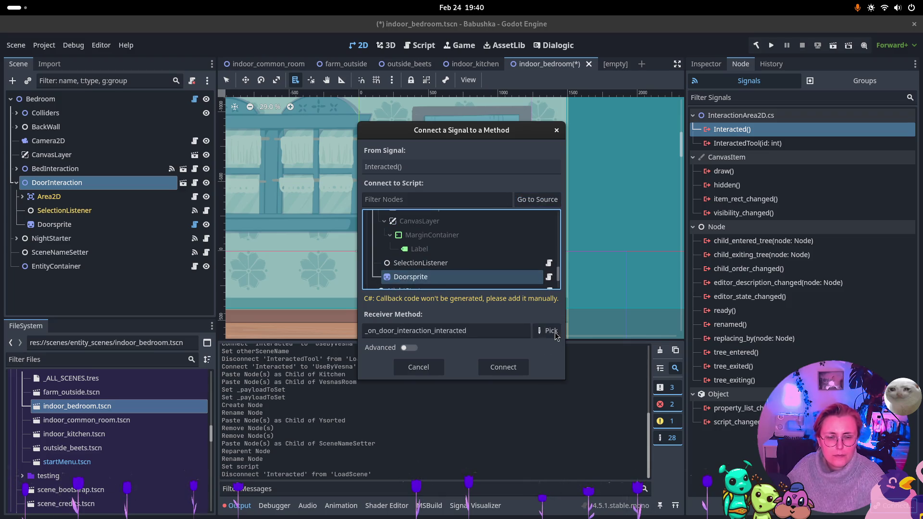
pyautogui.click(546, 331)
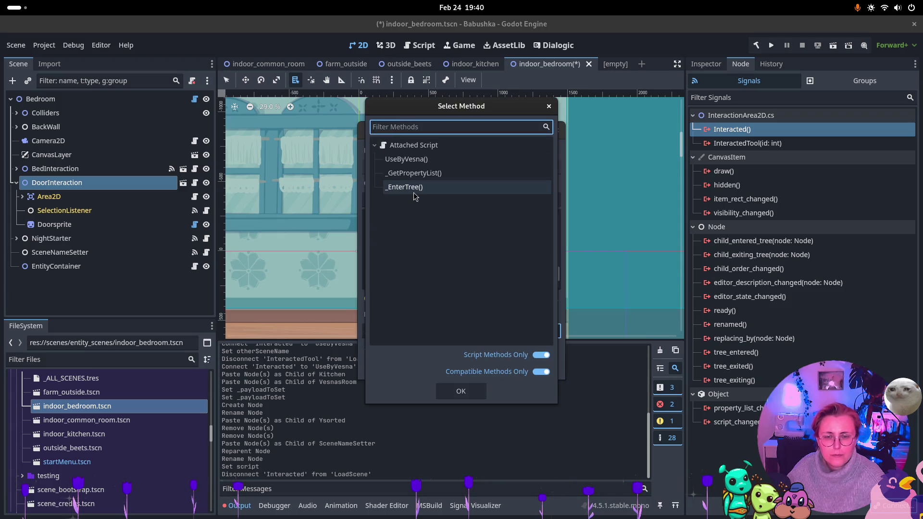
pyautogui.click(410, 159)
pyautogui.click(473, 391)
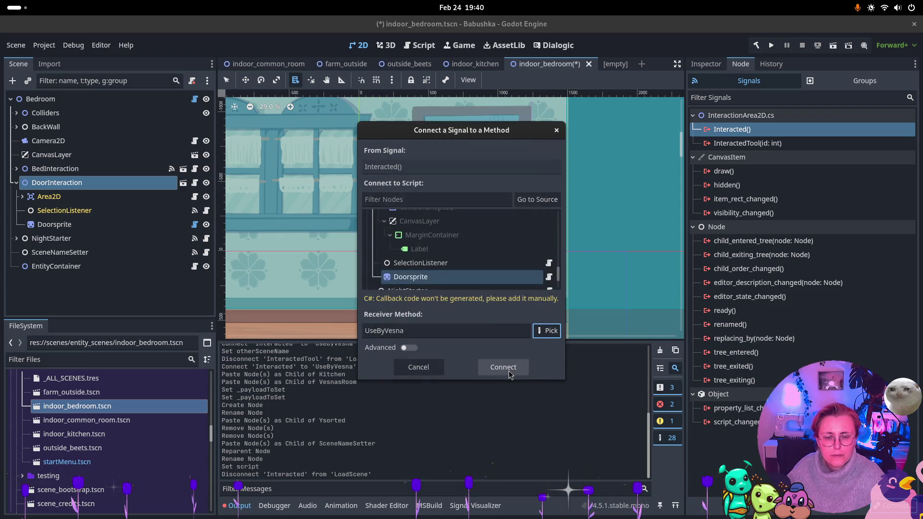
pyautogui.click(502, 366)
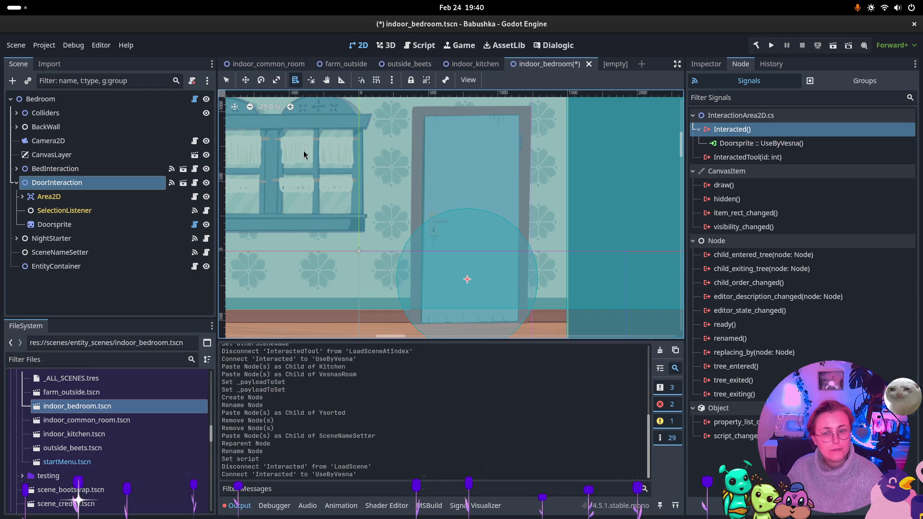
pyautogui.click(74, 225)
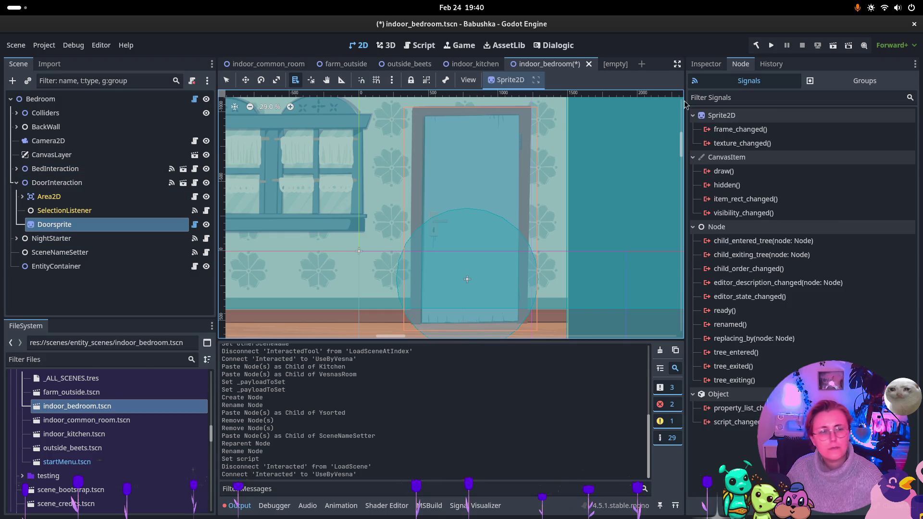
# - Set the Doorsprite's destination scene to indoor_common_room and save the bedroom scene
pyautogui.click(723, 65)
pyautogui.scroll(5, 845, 152)
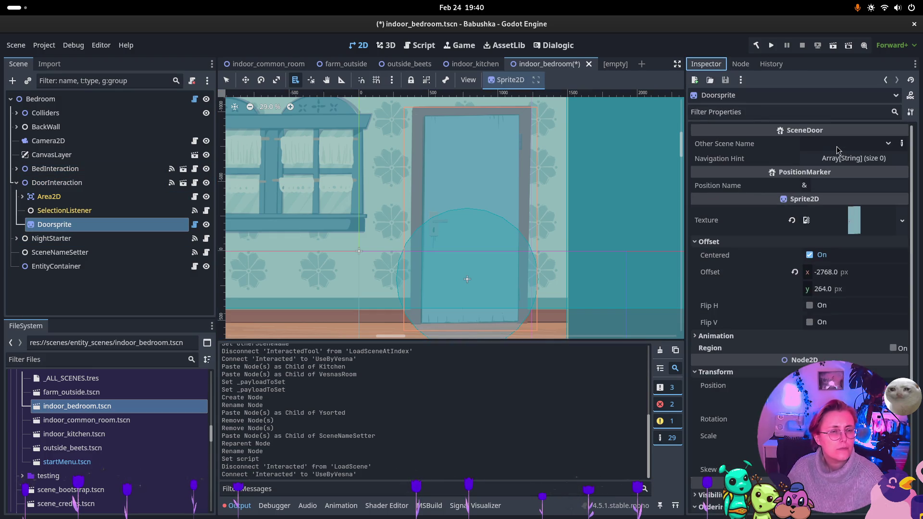
pyautogui.click(842, 149)
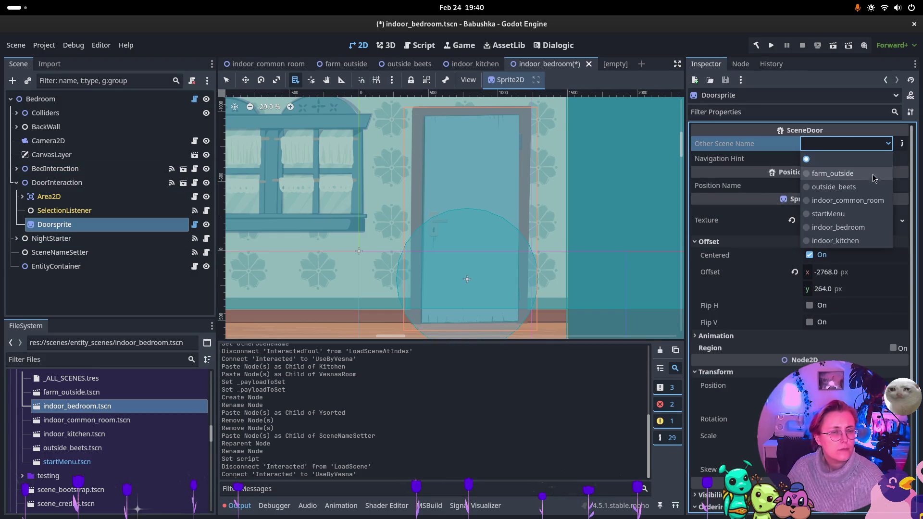
pyautogui.click(861, 198)
pyautogui.hotkey('ctrl', 's')
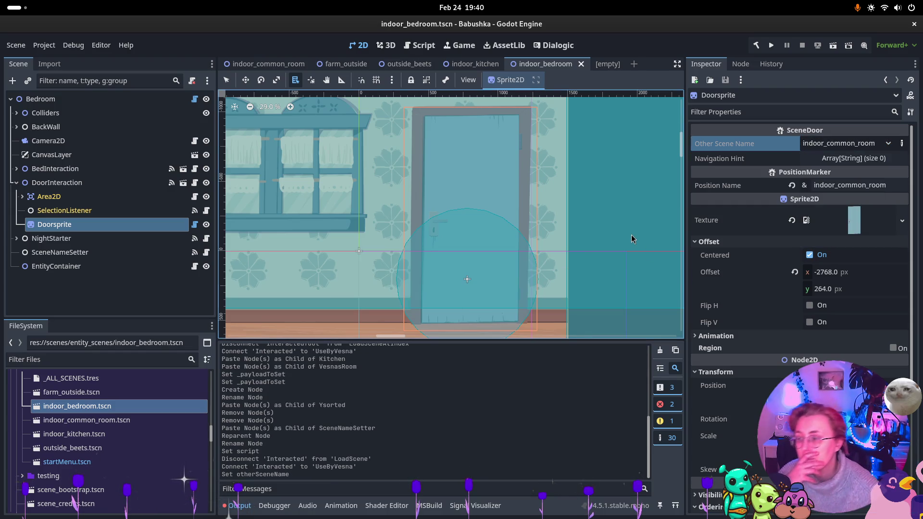
# - Inspect SelectionListener's first variable resource, then select BedInteraction to compare its settings
pyautogui.click(106, 210)
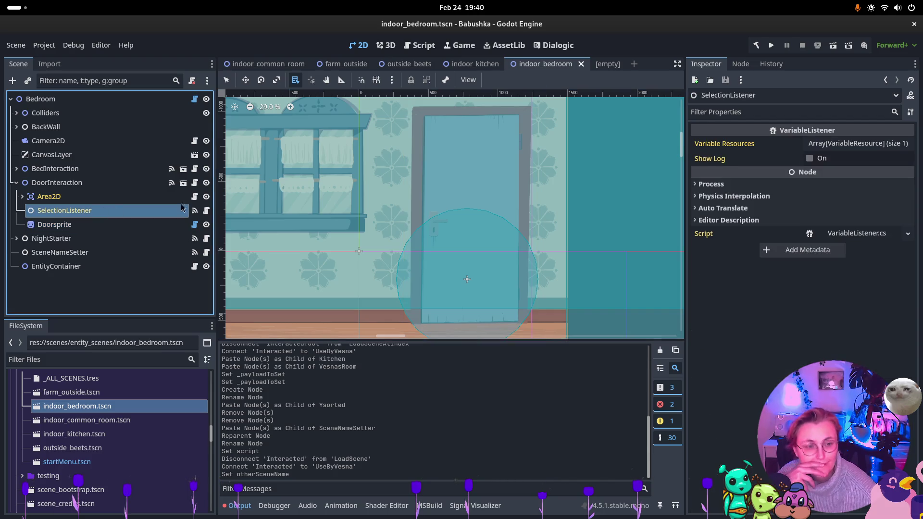
pyautogui.click(865, 143)
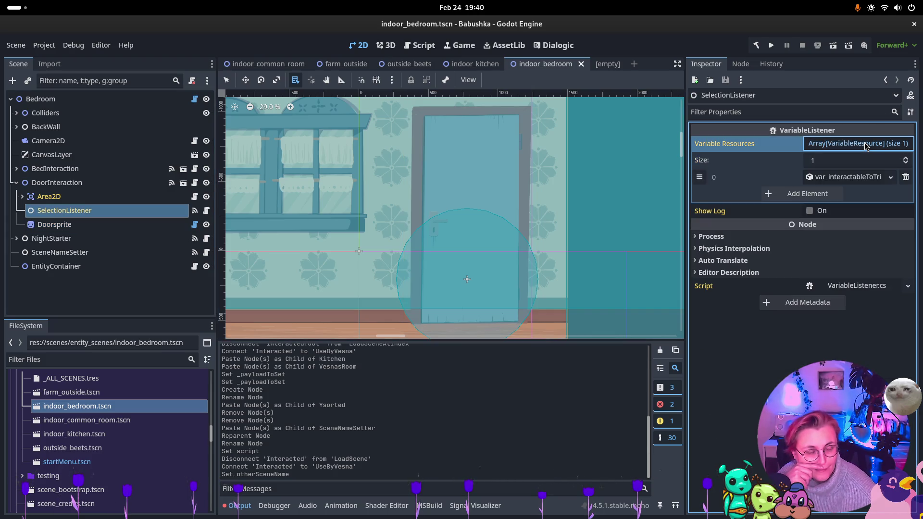
pyautogui.click(846, 177)
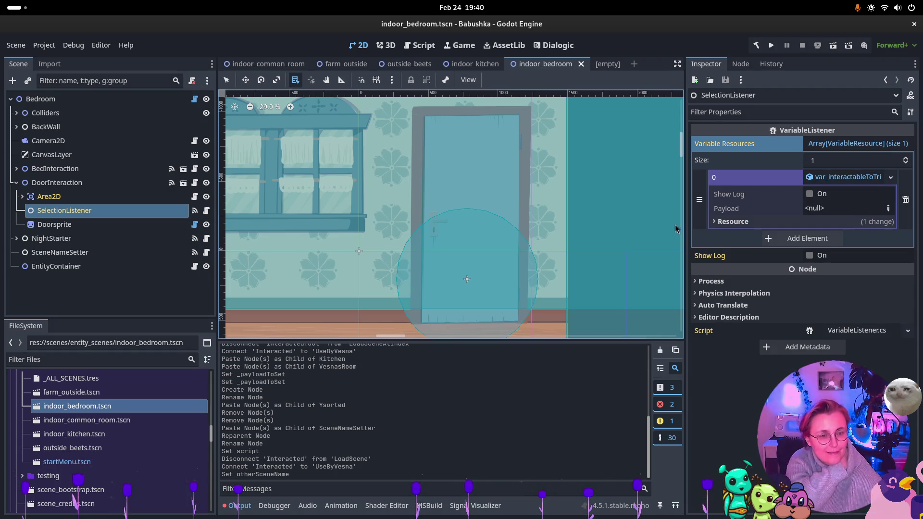
pyautogui.moveTo(686, 225)
pyautogui.mouseDown()
pyautogui.moveTo(574, 221)
pyautogui.moveTo(693, 219)
pyautogui.mouseUp()
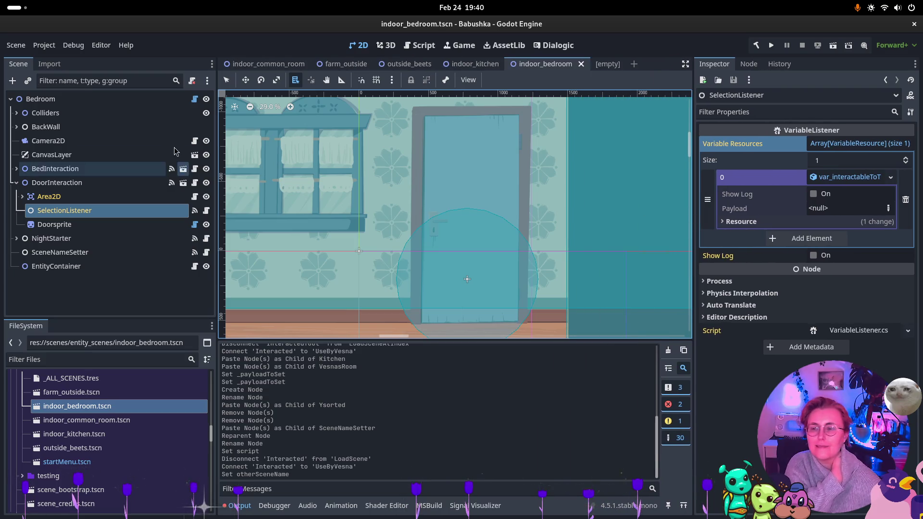
pyautogui.click(16, 182)
pyautogui.click(42, 169)
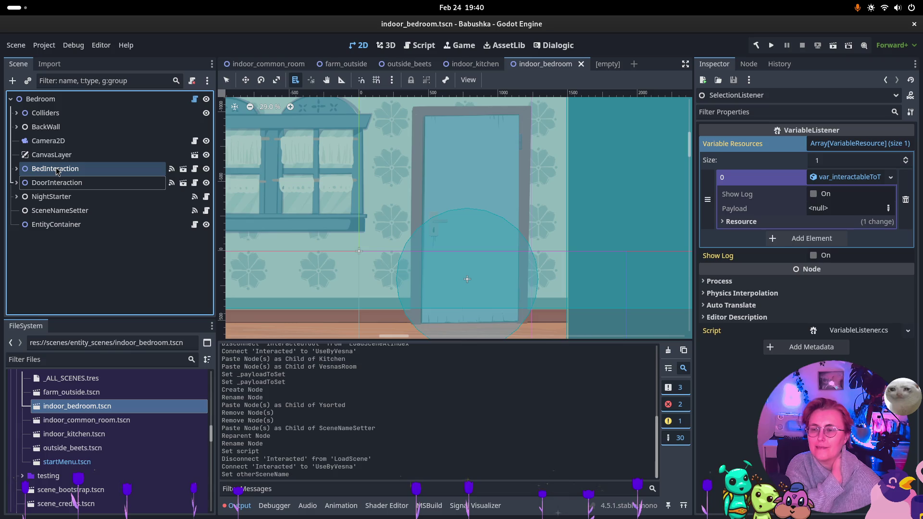
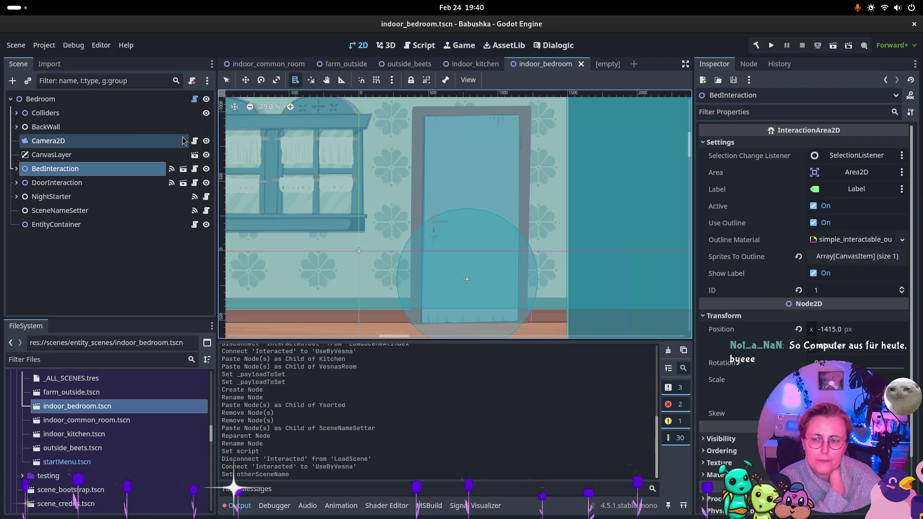
# - Attach the SceneDoor.cs script to the Bedsprite node under BedInteraction
pyautogui.click(17, 170)
pyautogui.click(53, 223)
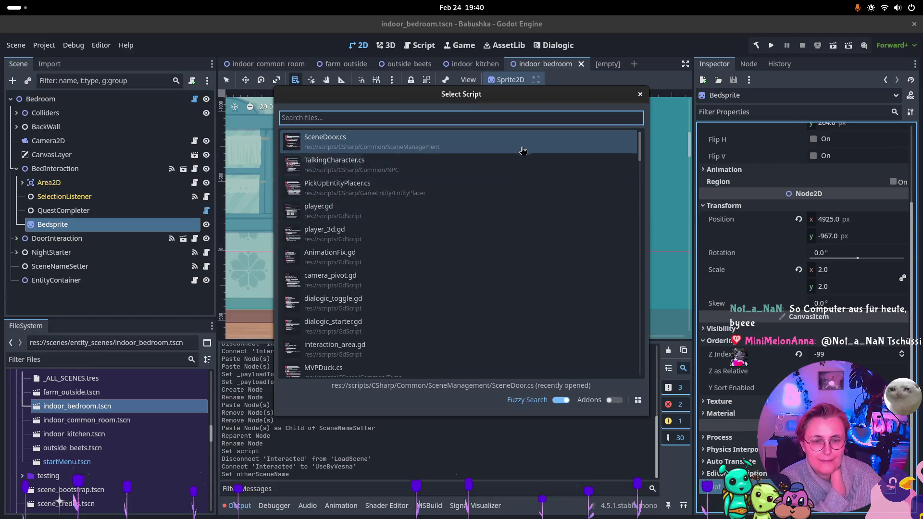
pyautogui.doubleClick(521, 150)
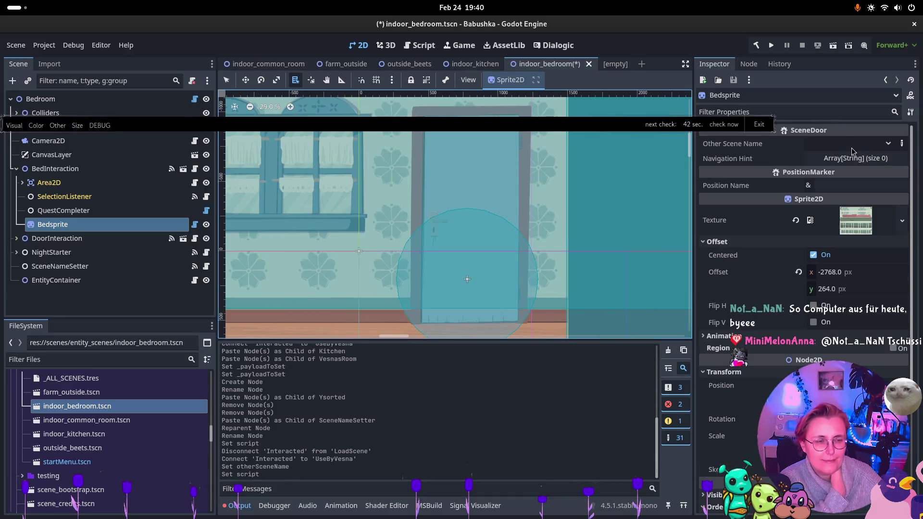
pyautogui.click(890, 145)
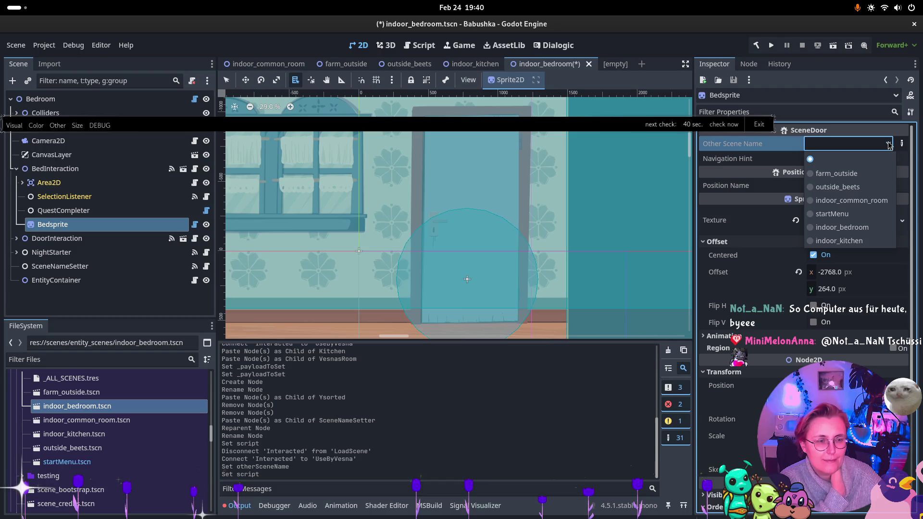
pyautogui.click(851, 200)
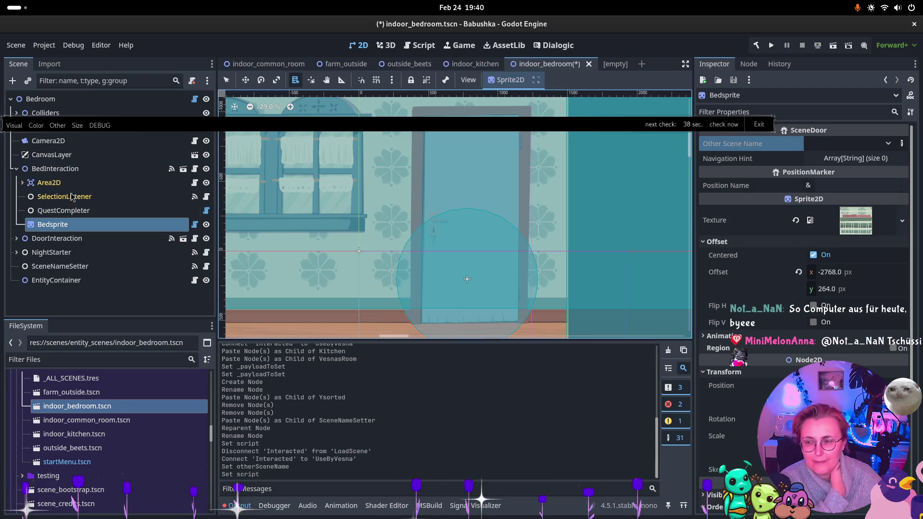
# - Review BedInteraction's existing Interacted, CountDayUp and StartNight signal connections
pyautogui.click(71, 168)
pyautogui.click(748, 64)
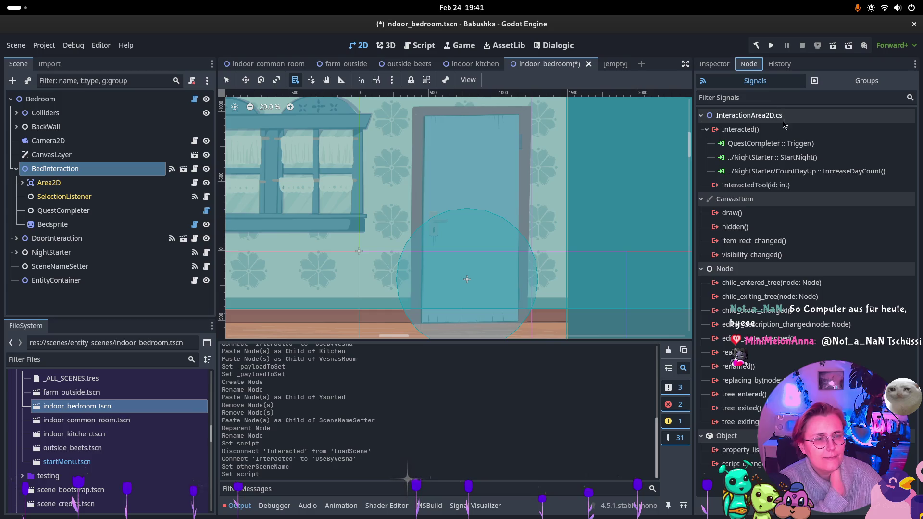
pyautogui.click(780, 159)
pyautogui.click(781, 171)
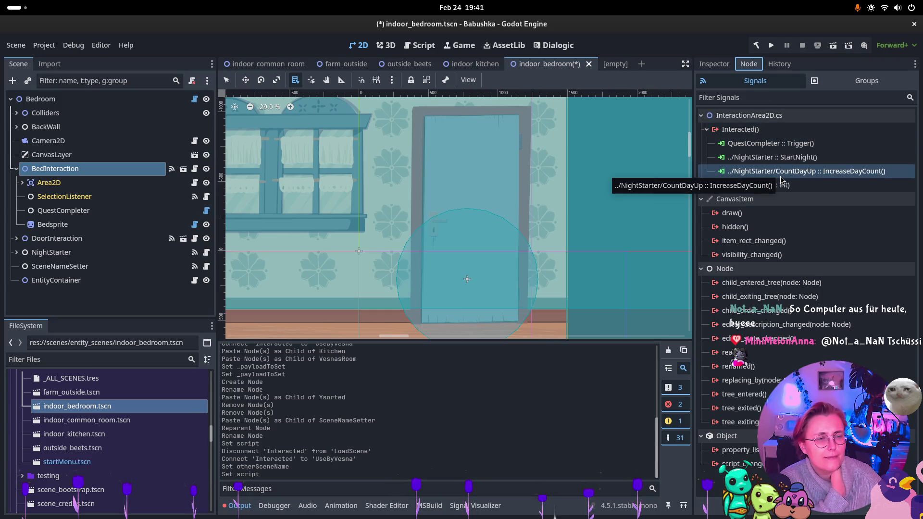
pyautogui.click(778, 157)
pyautogui.click(770, 128)
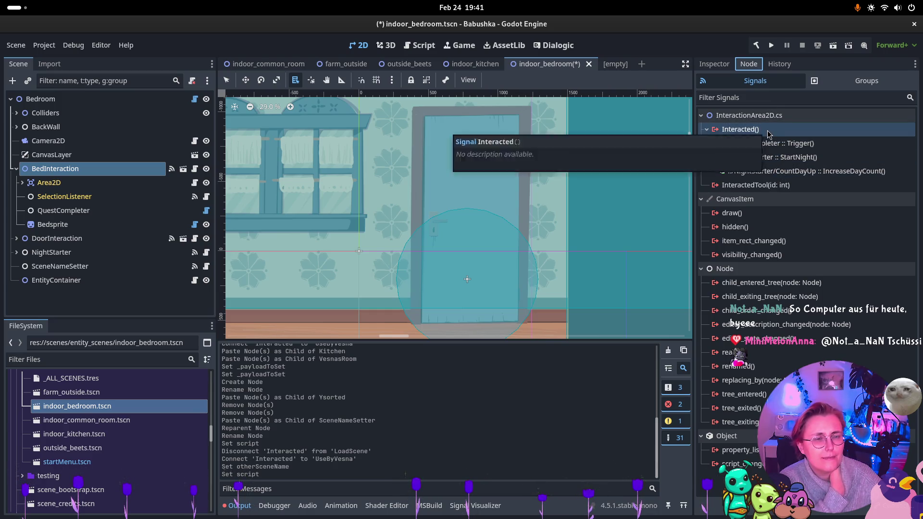
# - Connect BedInteraction's Interacted signal to Bedsprite's UseByVesna method
pyautogui.doubleClick(750, 129)
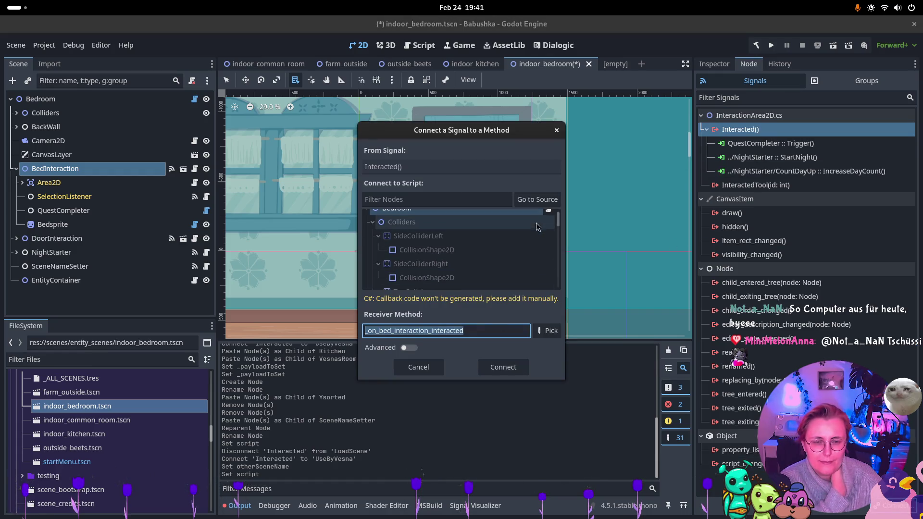
pyautogui.scroll(-1, 538, 219)
pyautogui.scroll(-3, 538, 221)
pyautogui.click(528, 230)
pyautogui.scroll(-4, 519, 255)
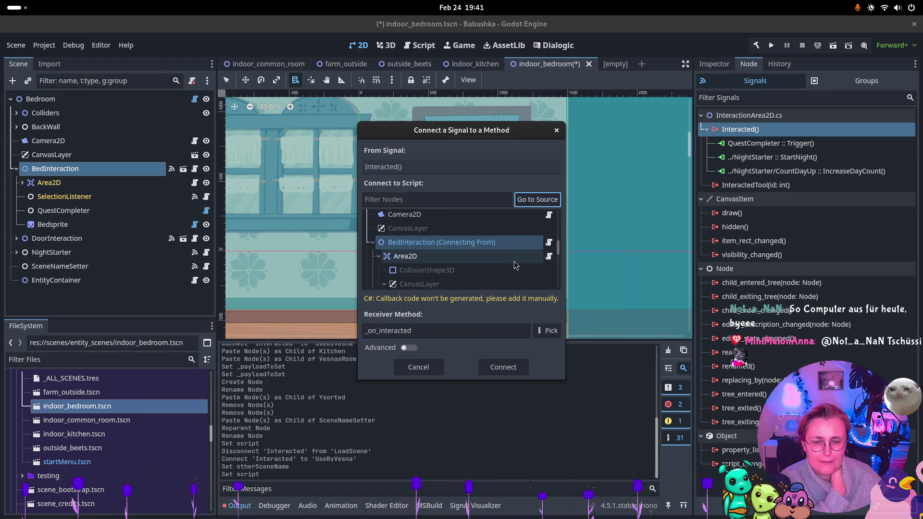
pyautogui.scroll(-3, 509, 264)
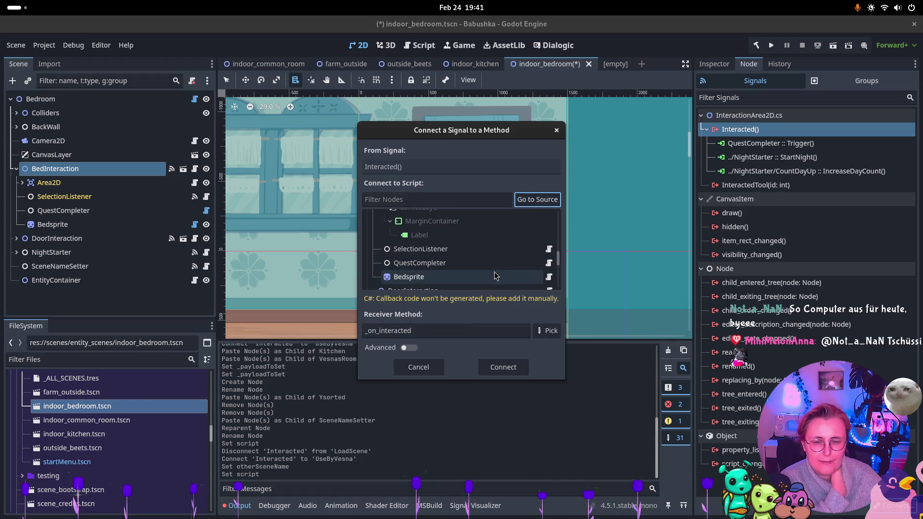
pyautogui.click(495, 265)
pyautogui.click(504, 277)
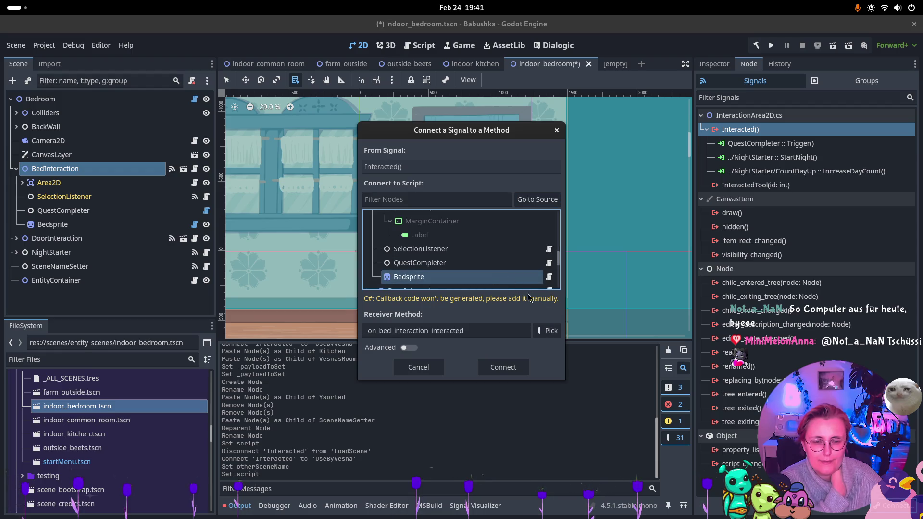
pyautogui.click(552, 334)
pyautogui.click(451, 159)
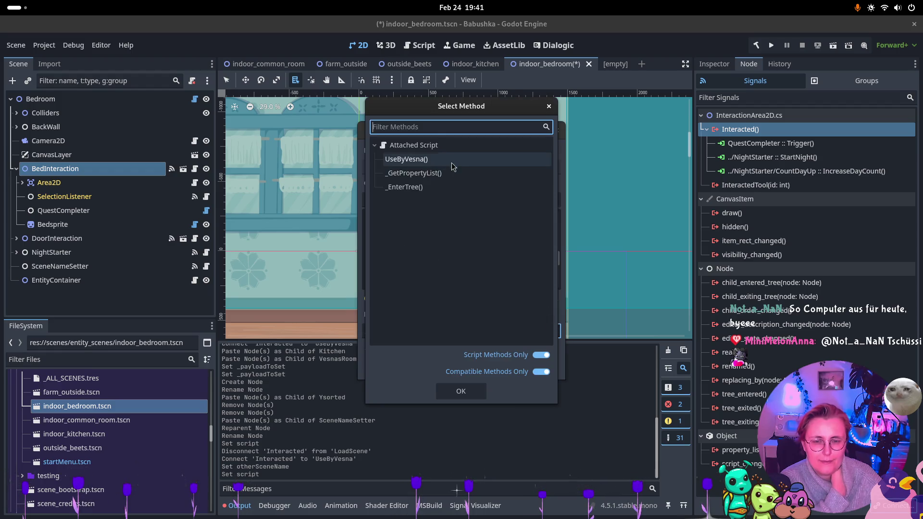
pyautogui.click(464, 394)
pyautogui.click(521, 367)
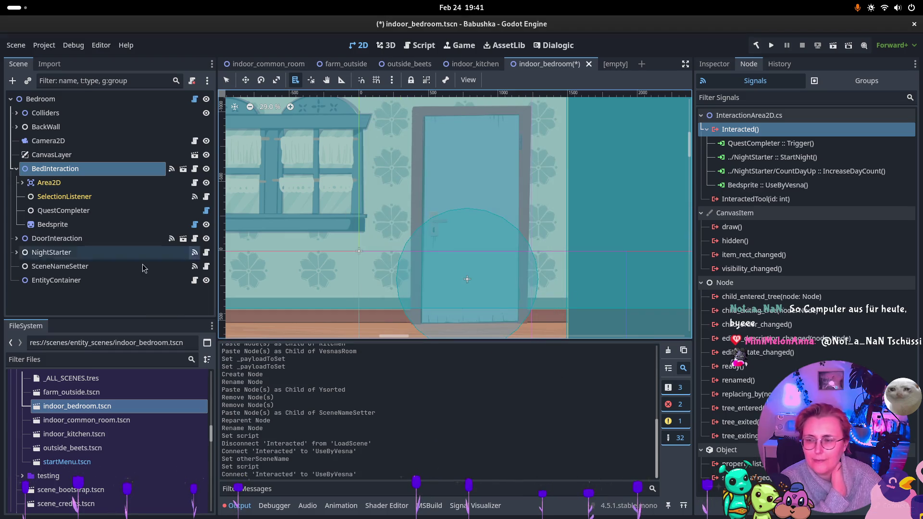
# - Save indoor_bedroom.tscn and open the indoor_kitchen scene
pyautogui.click(16, 170)
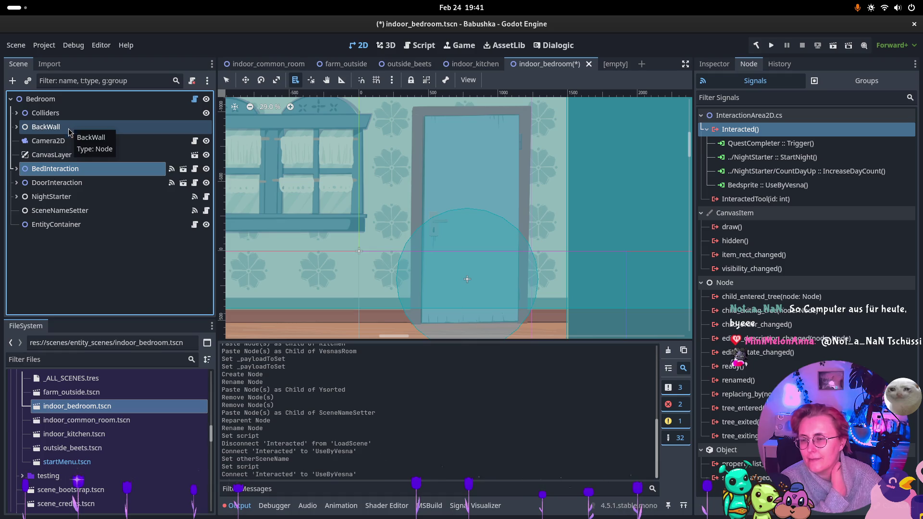
pyautogui.hotkey('ctrl', 's')
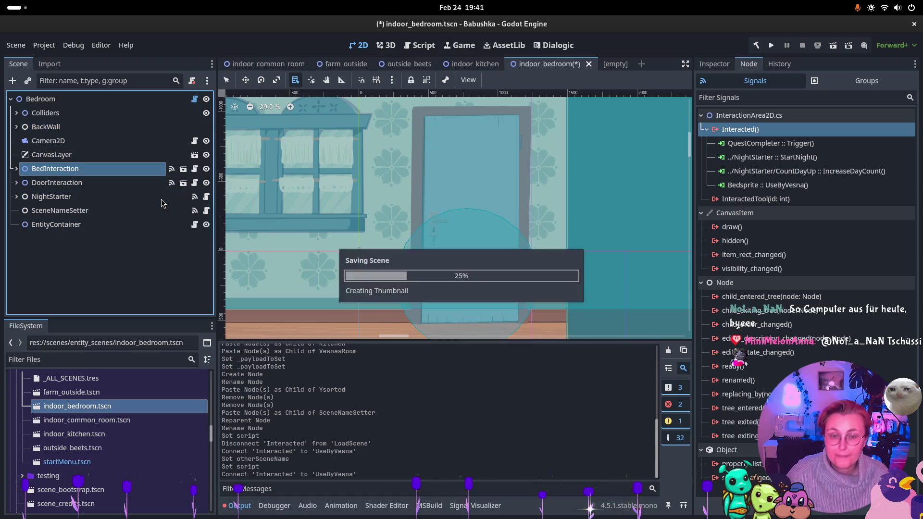
pyautogui.click(473, 64)
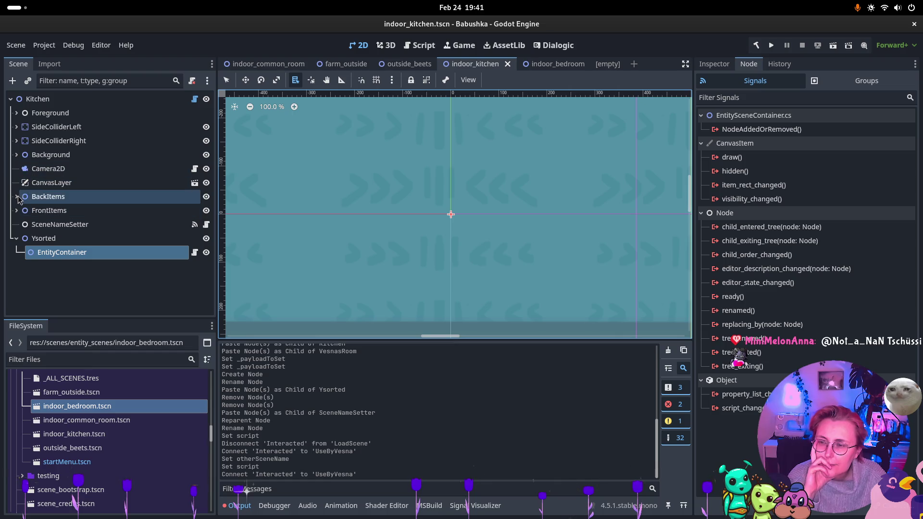
# - Browse the kitchen's Background and BackItems nodes and zoom the canvas to the door
pyautogui.click(17, 155)
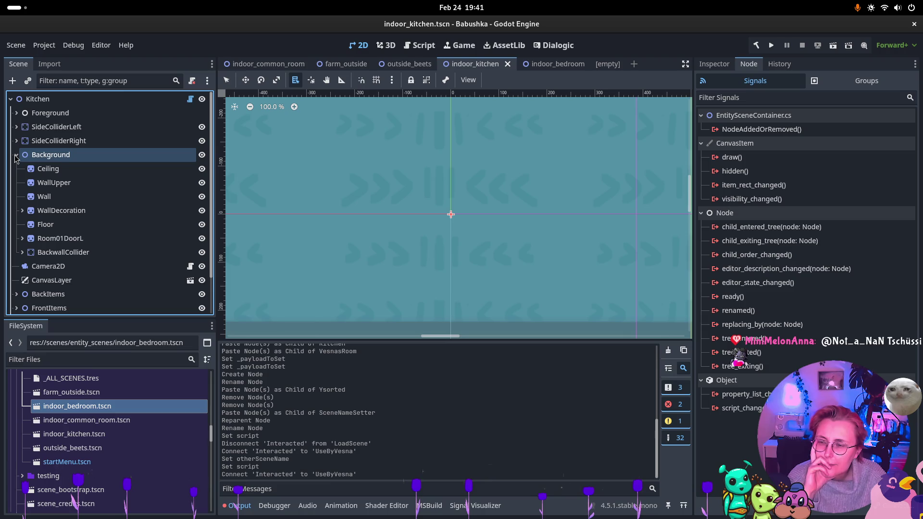
pyautogui.click(17, 156)
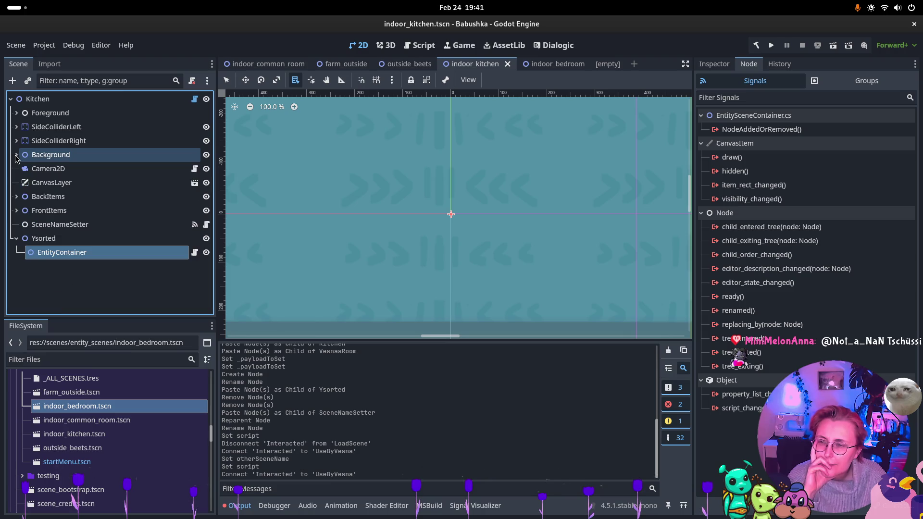
pyautogui.click(16, 196)
pyautogui.click(16, 197)
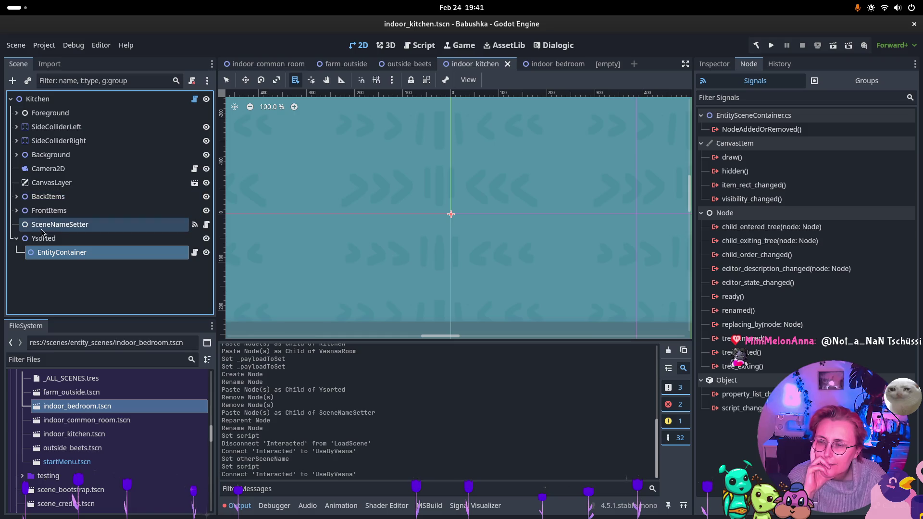
pyautogui.scroll(-3, 384, 199)
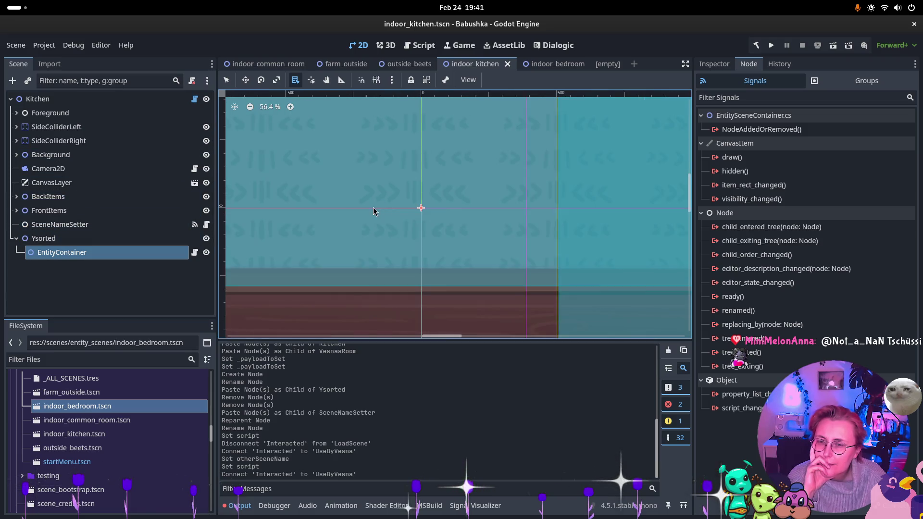
pyautogui.scroll(-9, 374, 211)
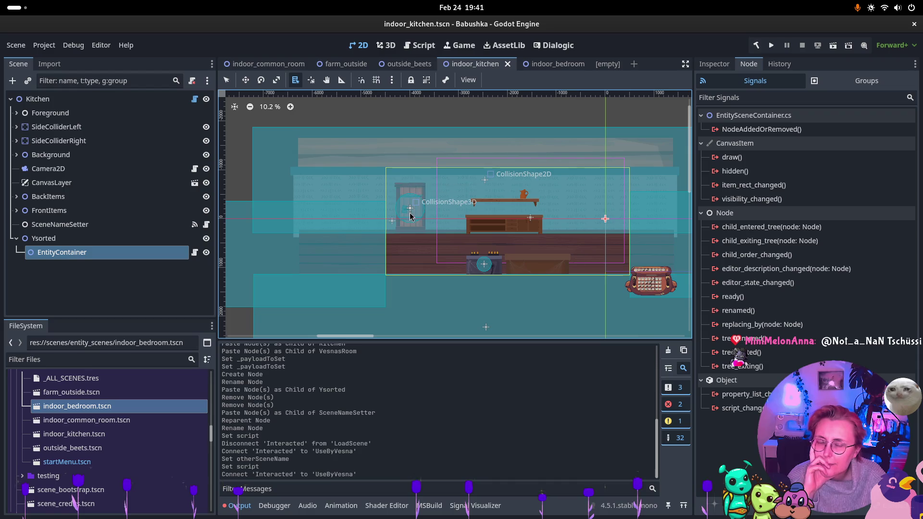
pyautogui.scroll(5, 409, 216)
# - Select Room01DoorL, reveal its CommonRoomDoor child, and keep the door sprite selected
pyautogui.keyDown('alt'); pyautogui.rightClick(420, 177); pyautogui.keyUp('alt')
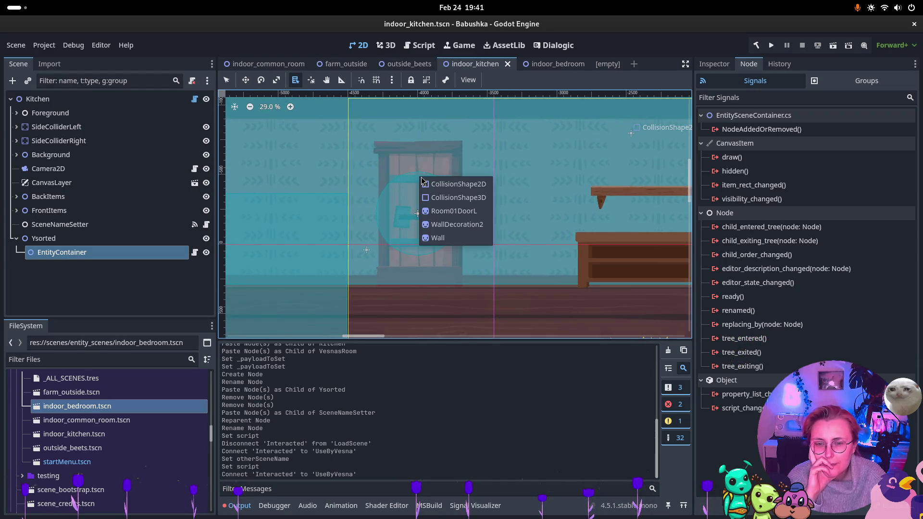
pyautogui.click(453, 211)
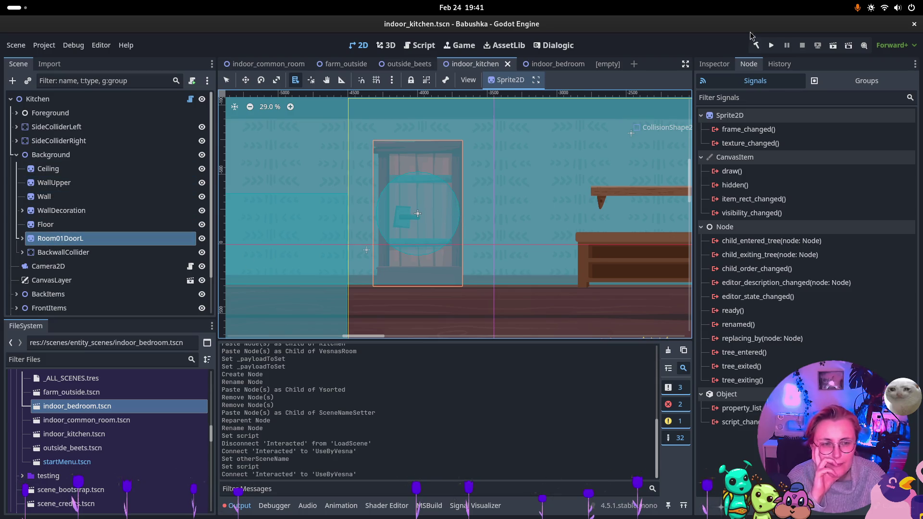
pyautogui.click(714, 64)
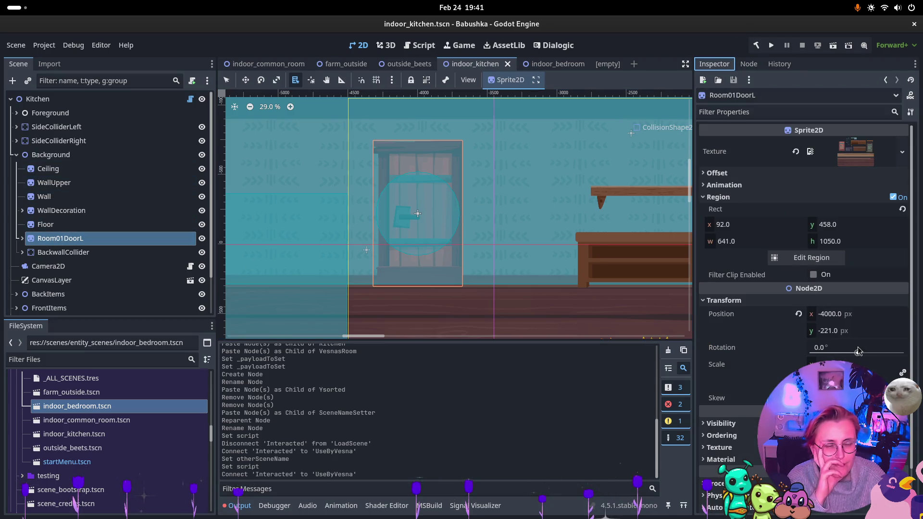
pyautogui.scroll(-2, 858, 351)
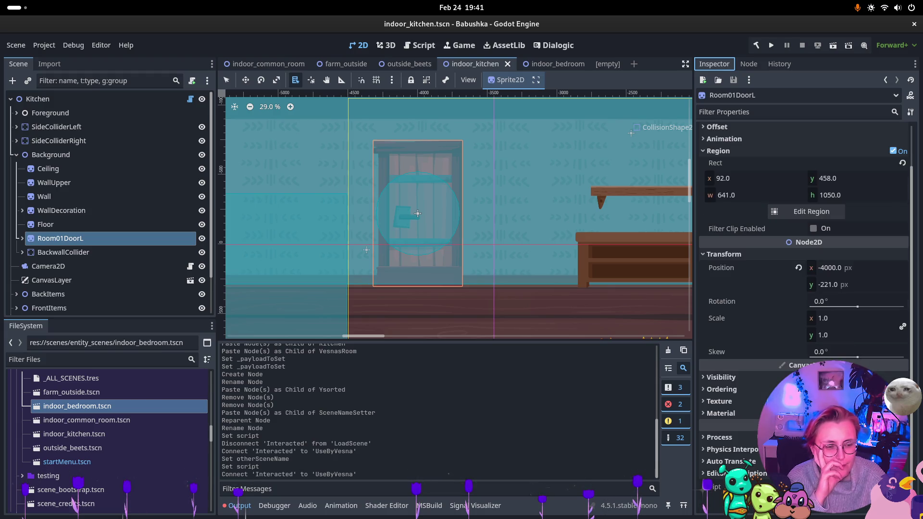
pyautogui.click(23, 239)
pyautogui.click(58, 252)
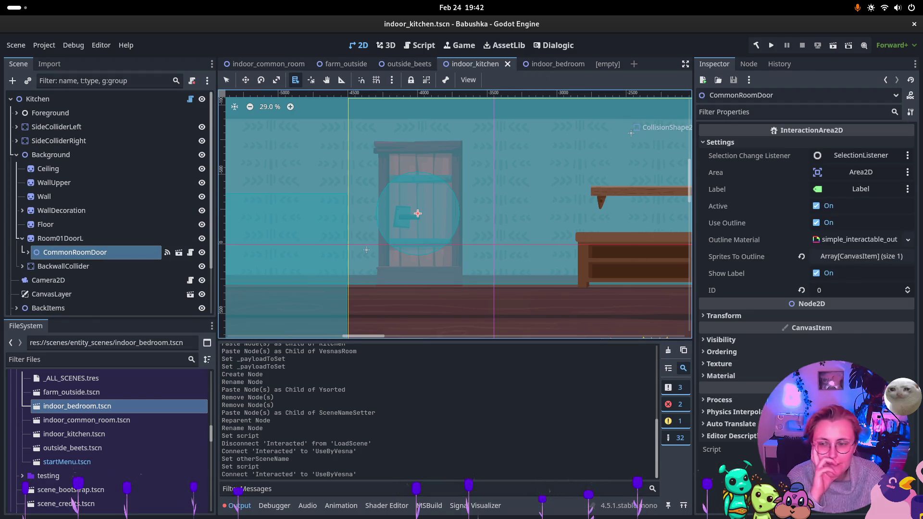
pyautogui.click(70, 240)
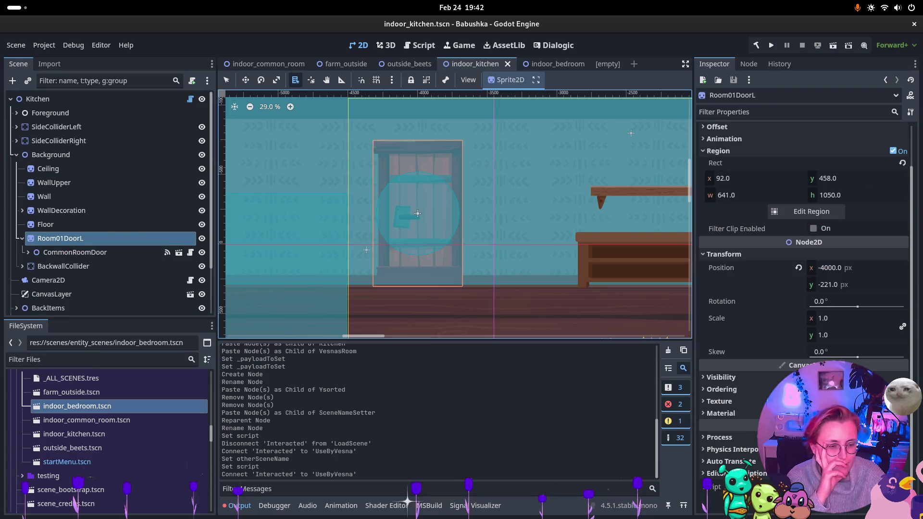
# - Attach SceneDoor to Room01DoorL with target scene indoor_common_room
pyautogui.hotkey('ctrl', 'alt', 'o')
pyautogui.press('Return')
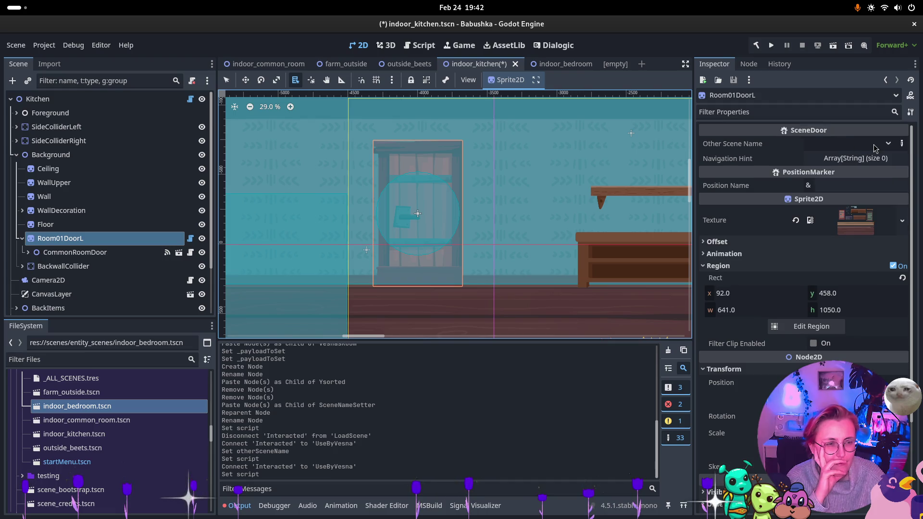
pyautogui.click(875, 147)
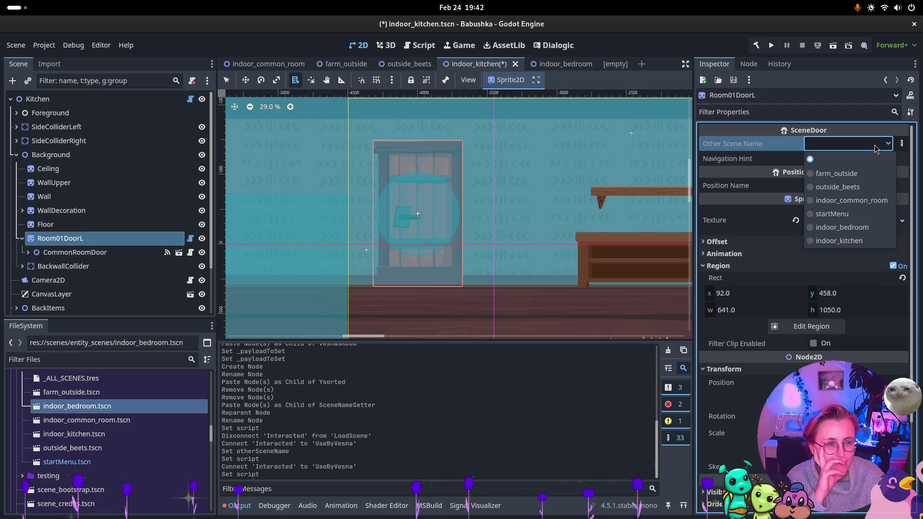
pyautogui.click(857, 201)
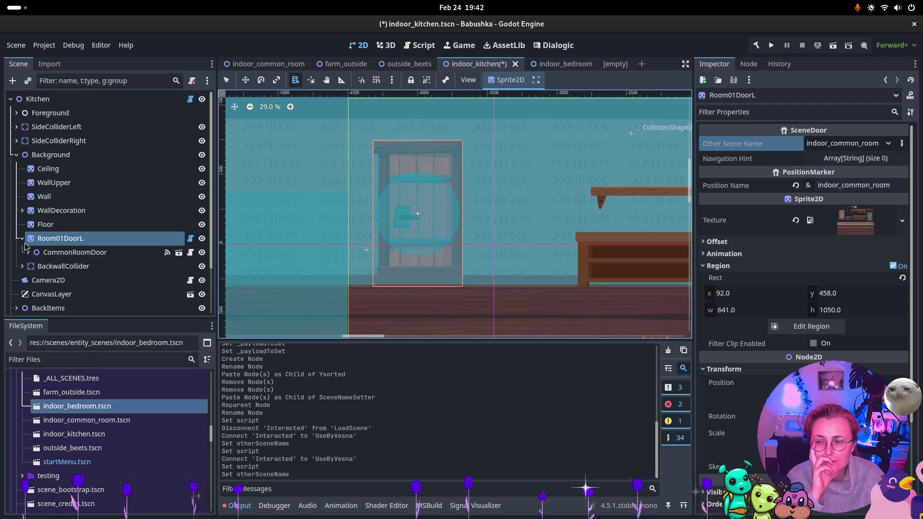
# - Remove CommonRoomDoor's InteractedTool to LoadSceneAtIndex signal connection
pyautogui.click(58, 252)
pyautogui.click(748, 64)
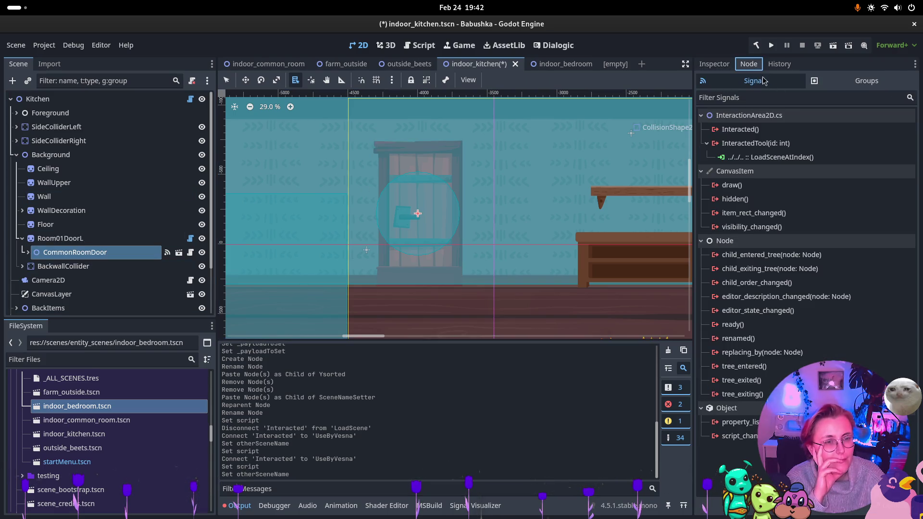
pyautogui.click(755, 143)
pyautogui.doubleClick(832, 144)
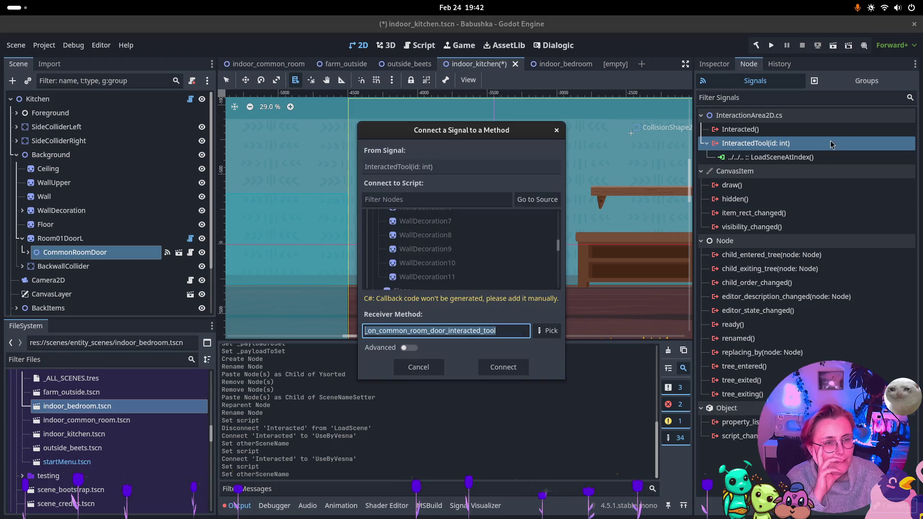
pyautogui.click(556, 130)
pyautogui.click(771, 155)
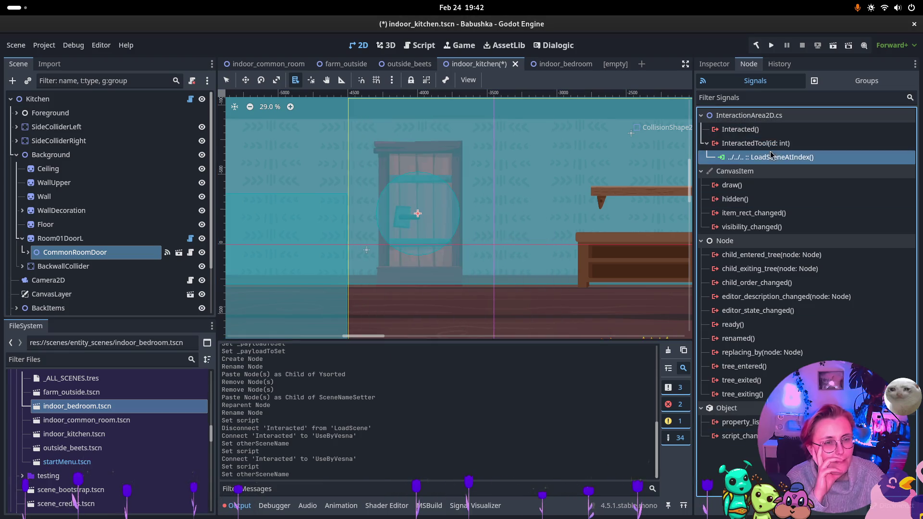
pyautogui.press('Delete')
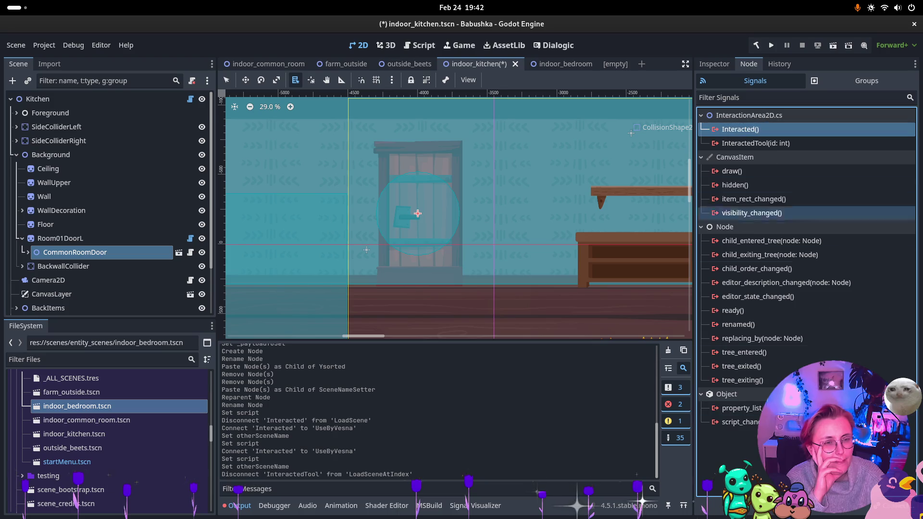
# - Connect CommonRoomDoor's Interacted signal to Room01DoorL's UseByVesna method
pyautogui.press('Return')
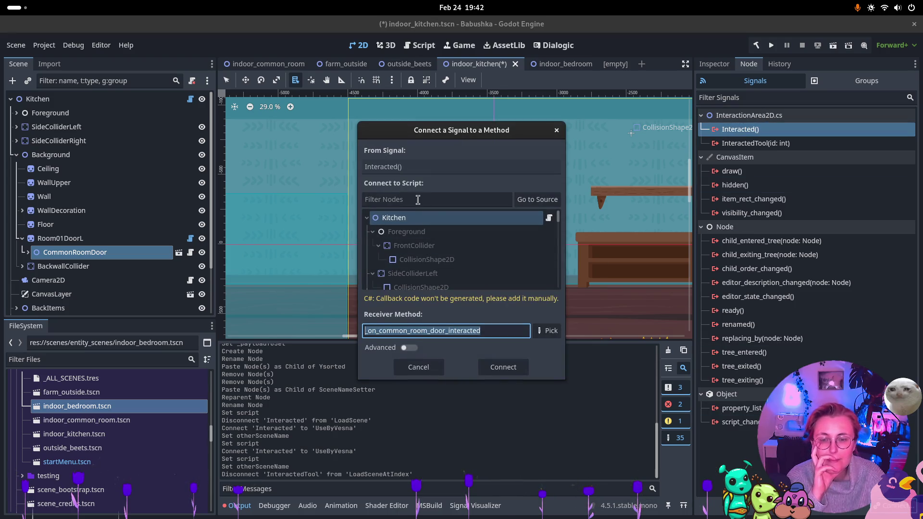
pyautogui.click(548, 199)
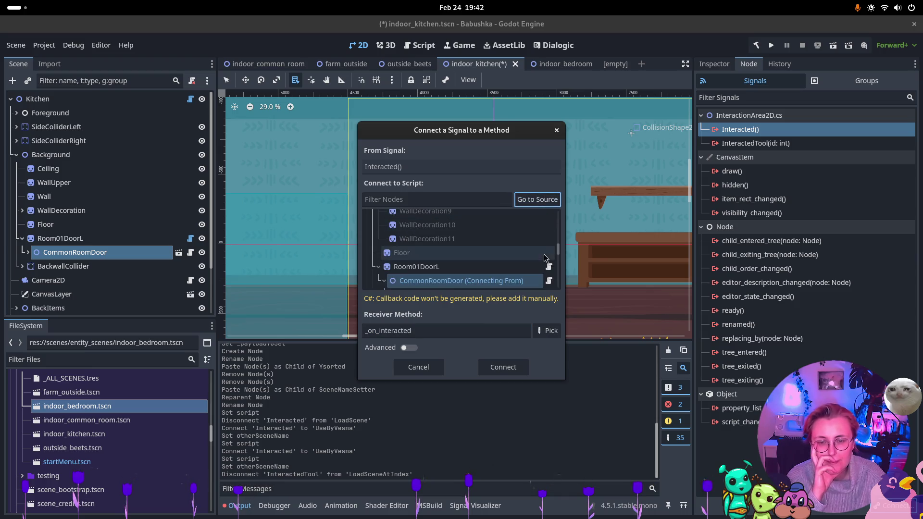
pyautogui.click(535, 267)
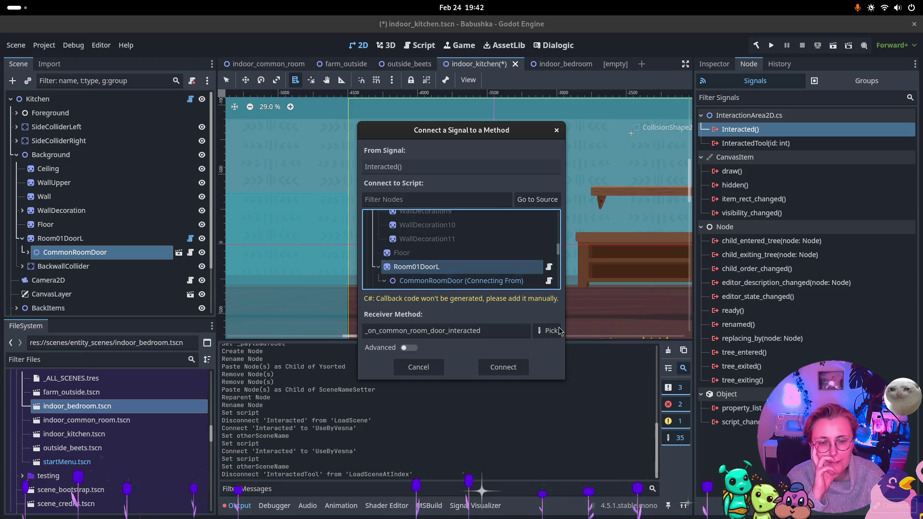
pyautogui.click(548, 330)
pyautogui.click(418, 163)
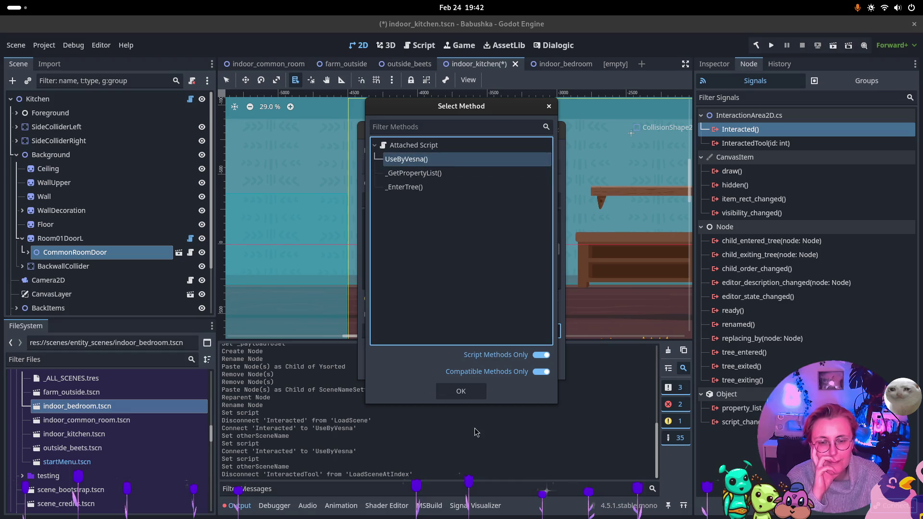
pyautogui.click(473, 391)
pyautogui.click(520, 369)
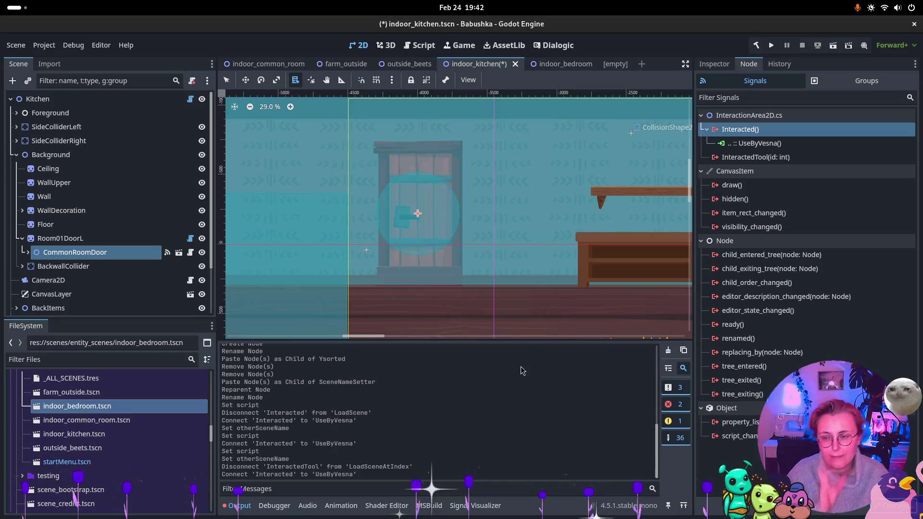
# - Save the kitchen scene and run the farm_outside scene
pyautogui.hotkey('ctrl', 's')
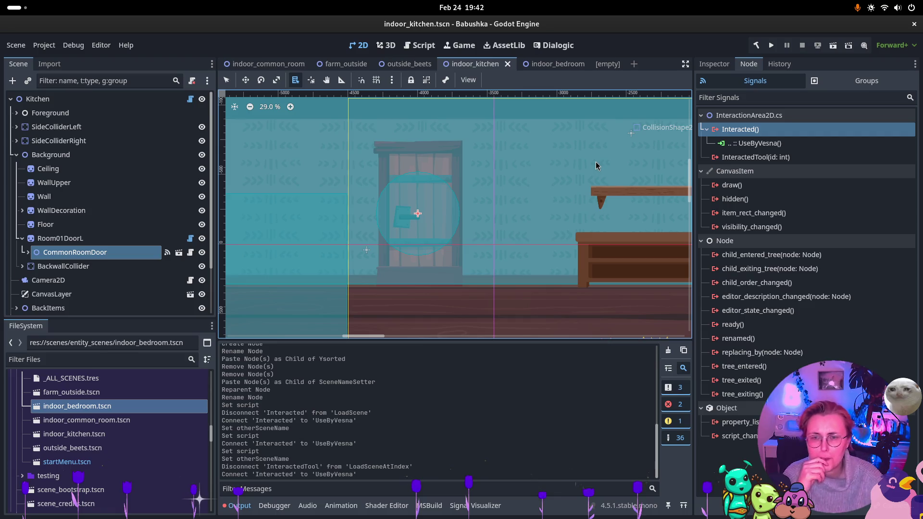
pyautogui.click(283, 65)
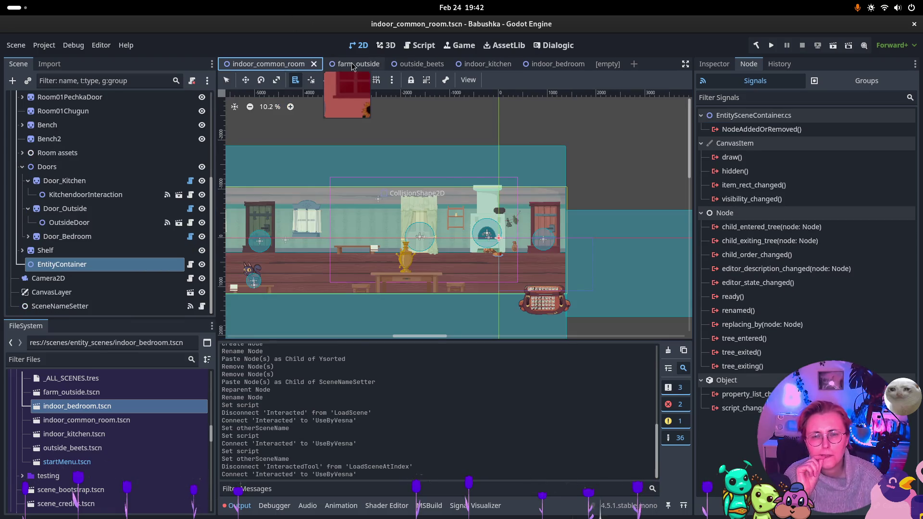
pyautogui.click(337, 64)
pyautogui.click(834, 51)
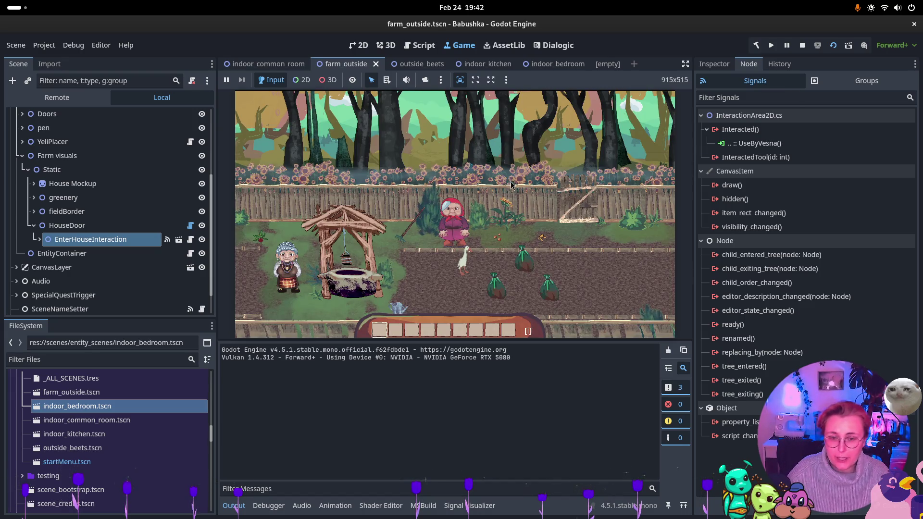
# - Walk the granny left past the well to the farmhouse and enter with E
pyautogui.click(395, 235)
pyautogui.press('a')
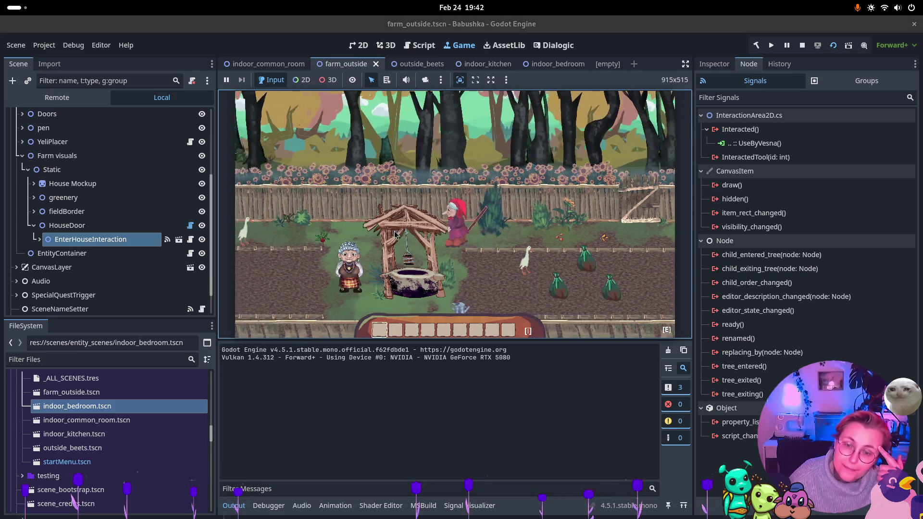
pyautogui.press('a')
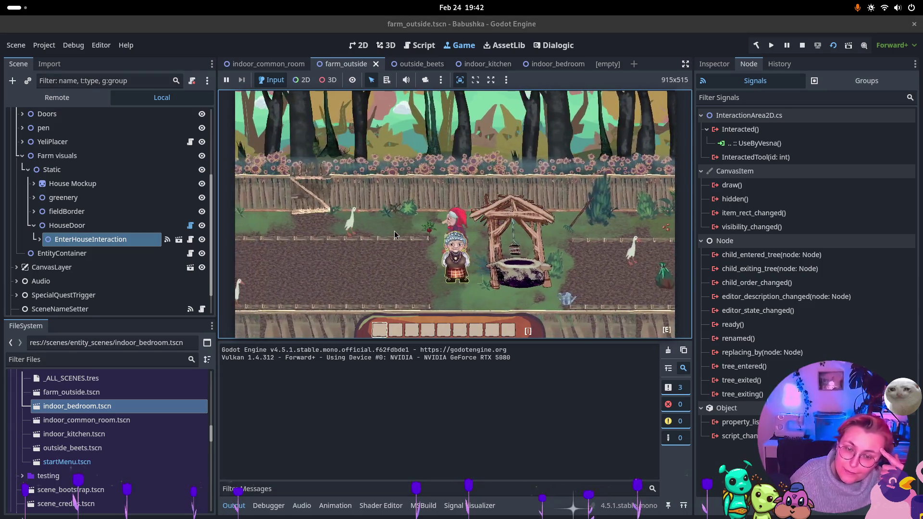
pyautogui.press('a')
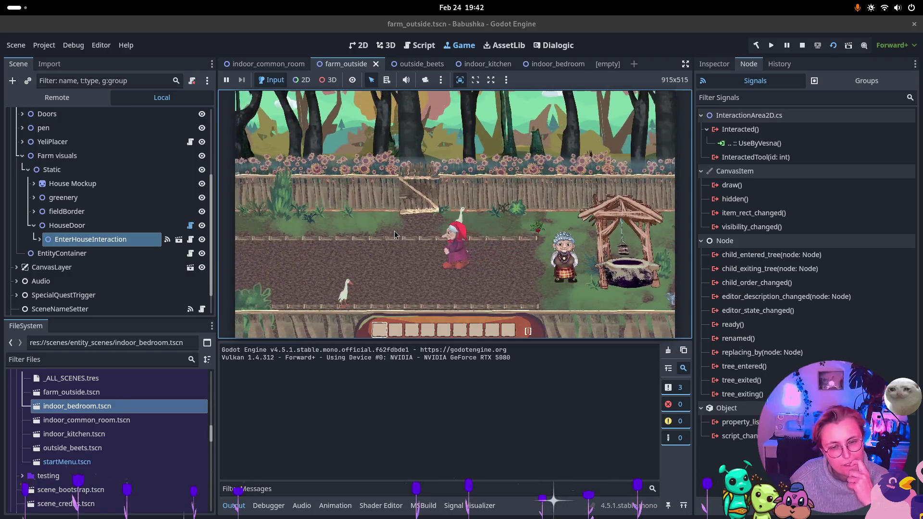
pyautogui.press('a')
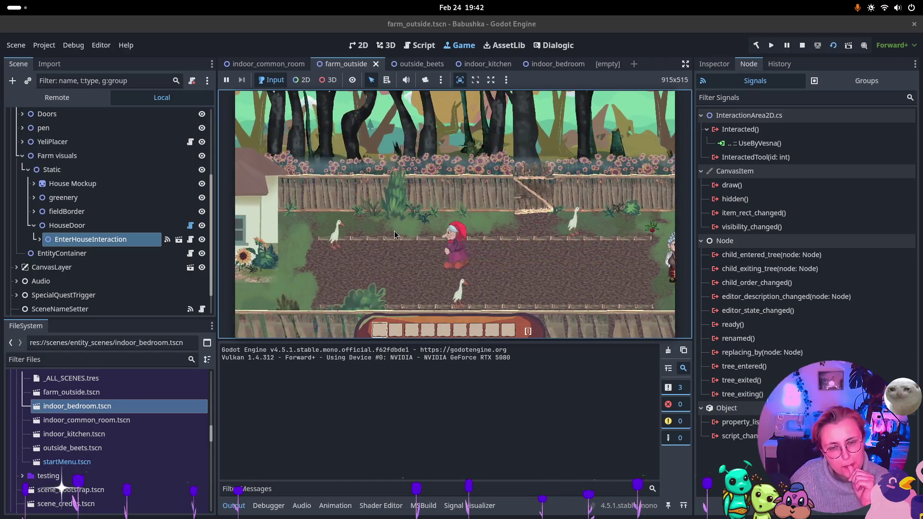
pyautogui.press('a')
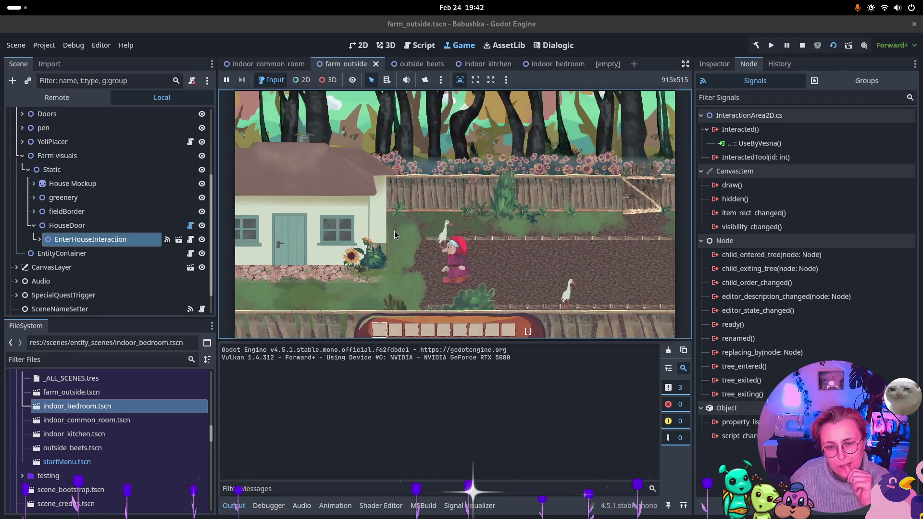
pyautogui.press('a')
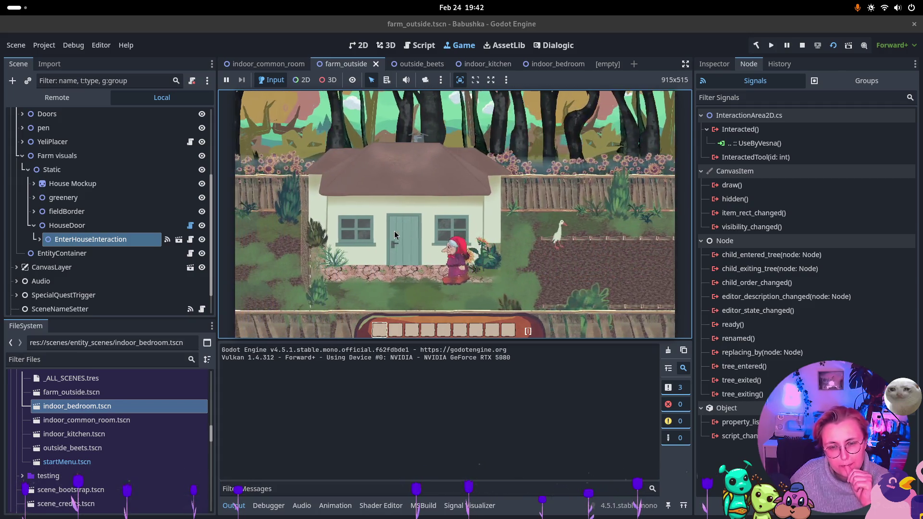
pyautogui.press('a')
pyautogui.press('e')
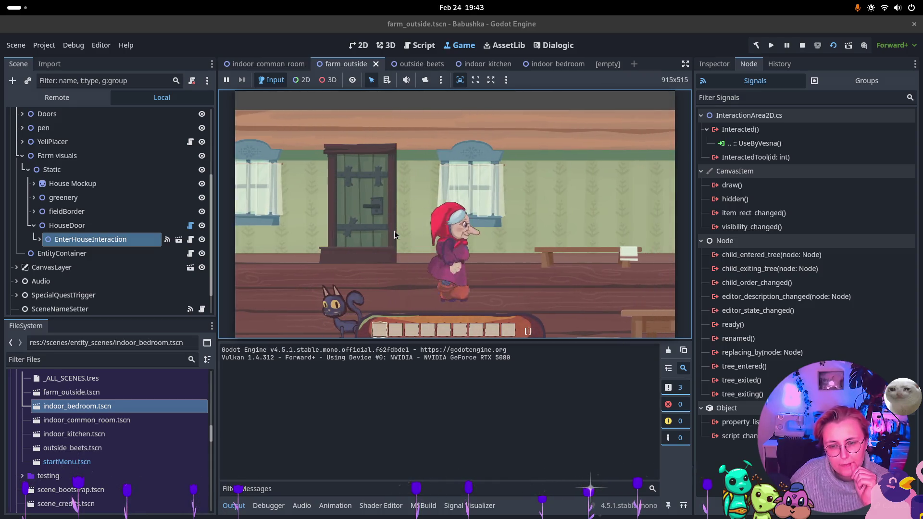
# - Walk right through the common room into the bedroom and open the error list
pyautogui.press('d')
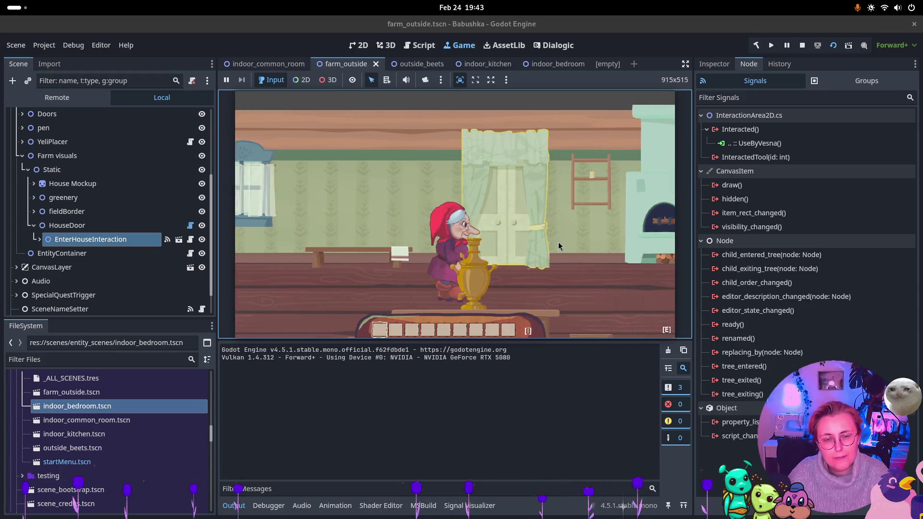
pyautogui.press('e')
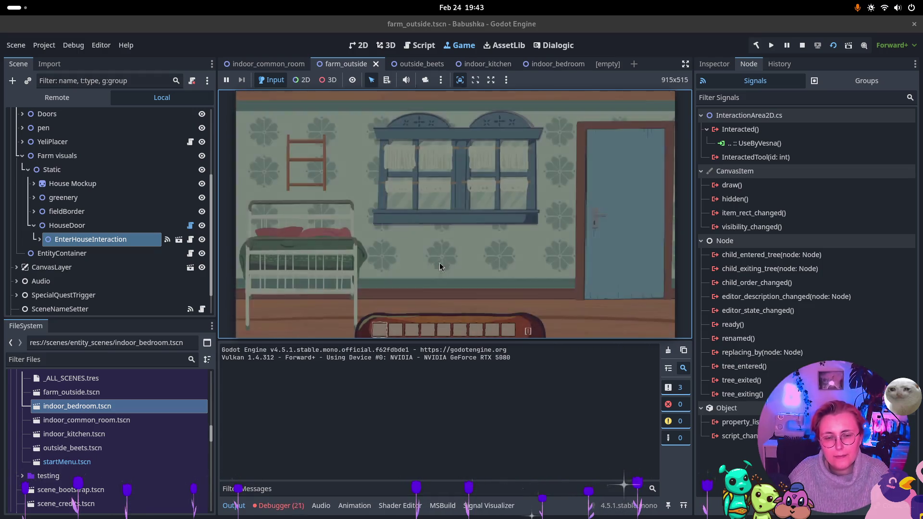
pyautogui.click(288, 506)
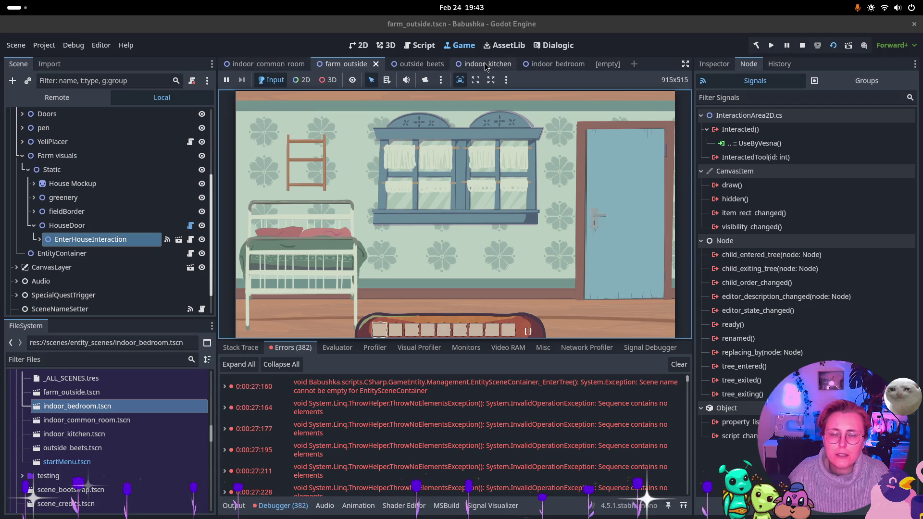
# - Inspect the EntityContainer node in the indoor_bedroom scene
pyautogui.click(548, 64)
pyautogui.click(60, 242)
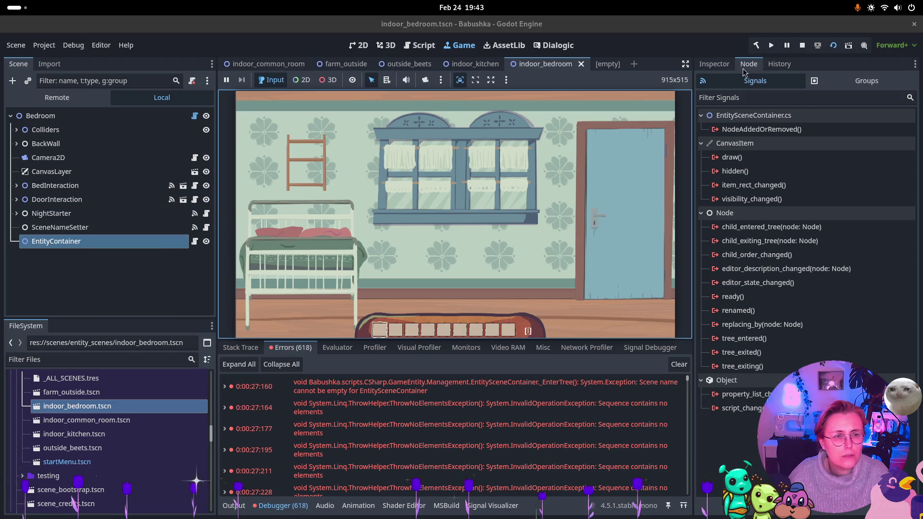
pyautogui.click(714, 64)
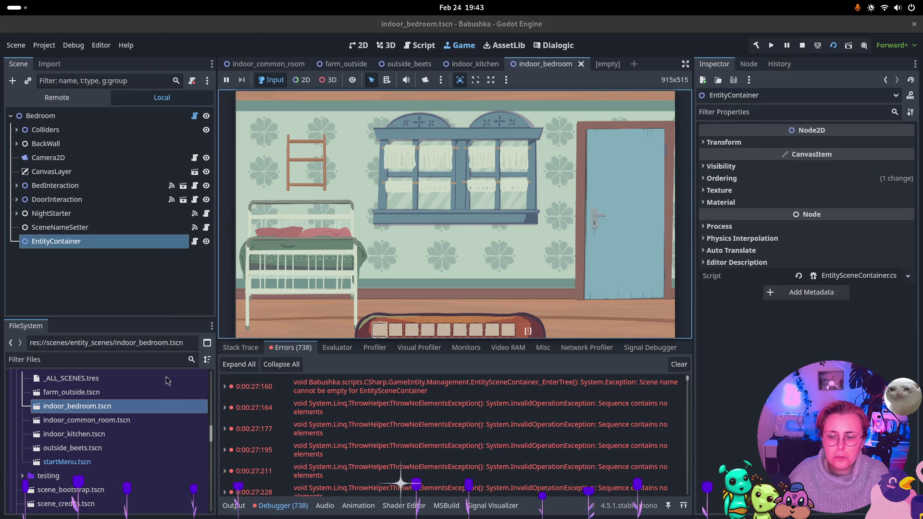
pyautogui.moveTo(455, 392)
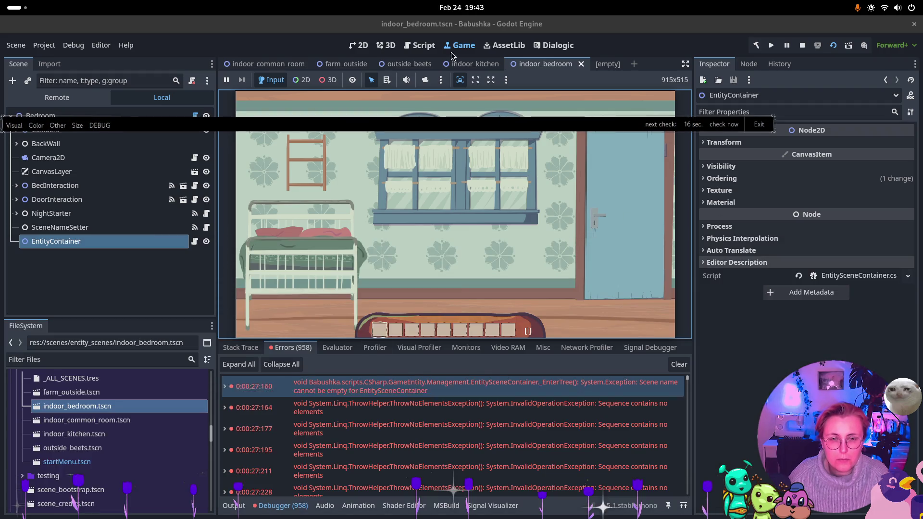
# - Stop the playtest, glance at EntitySceneContainer in Rider, and return to Godot
pyautogui.click(802, 46)
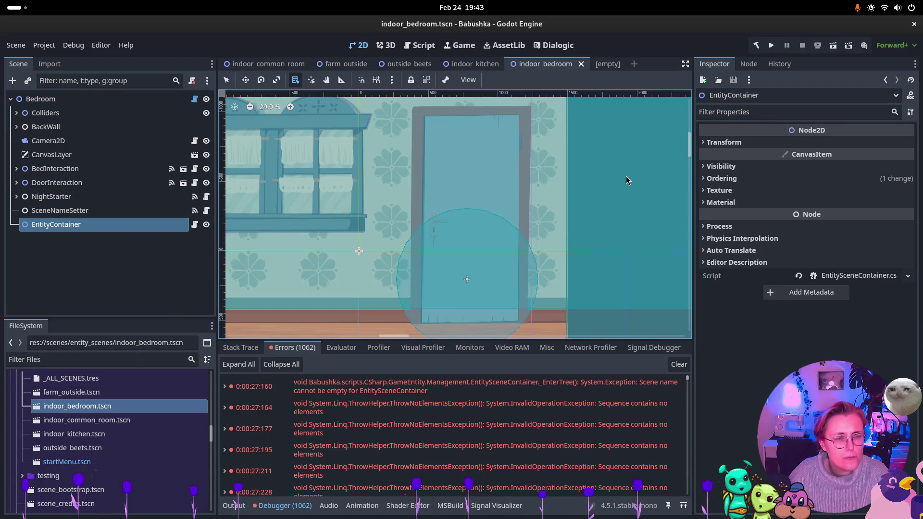
pyautogui.click(874, 279)
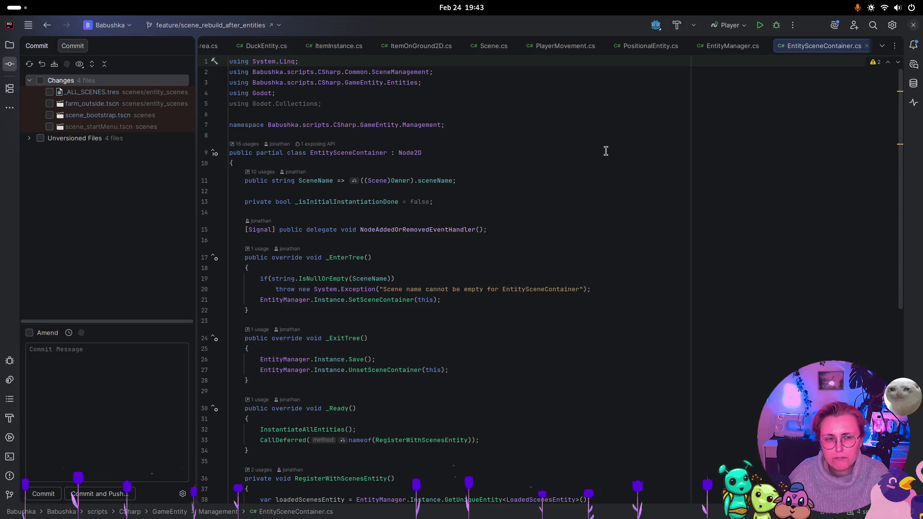
pyautogui.press('super')
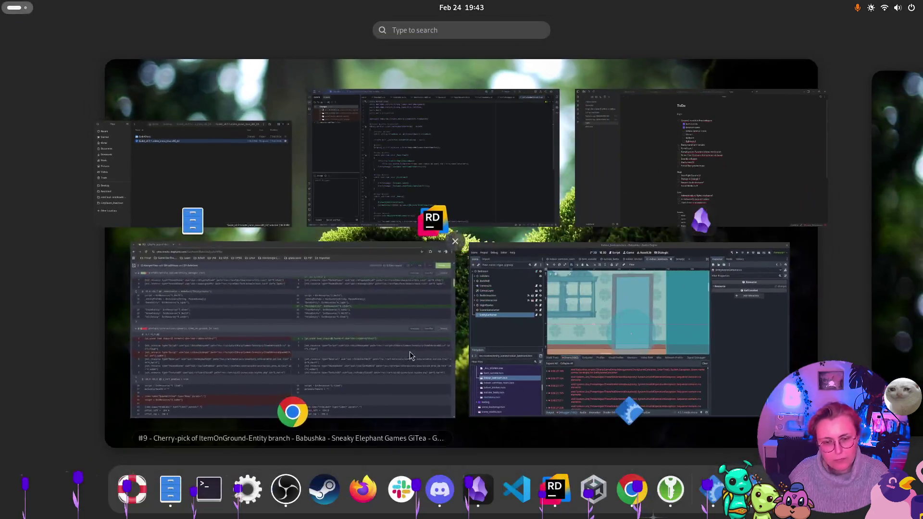
pyautogui.click(598, 309)
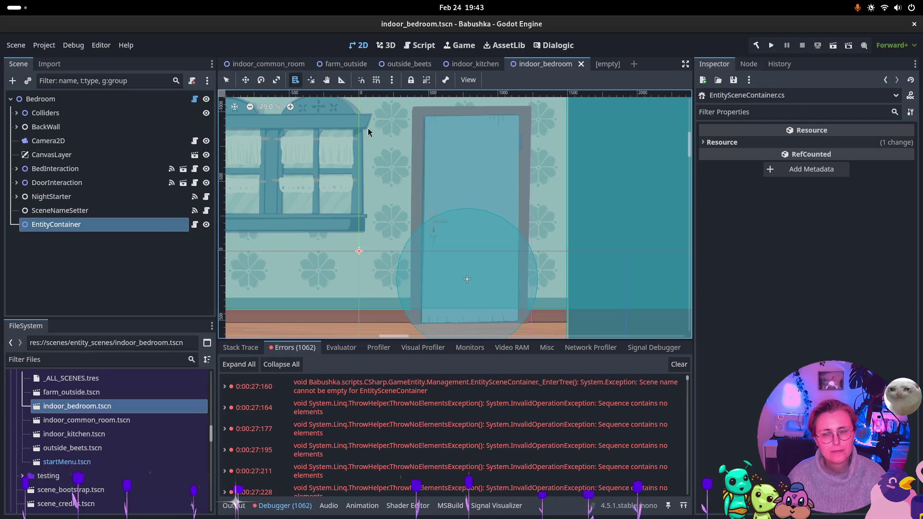
# - Check the bedroom EntityContainer's Transform, then open the script behind the empty-scene-name error
pyautogui.keyDown('ctrl'); pyautogui.click(122, 211); pyautogui.keyUp('ctrl')
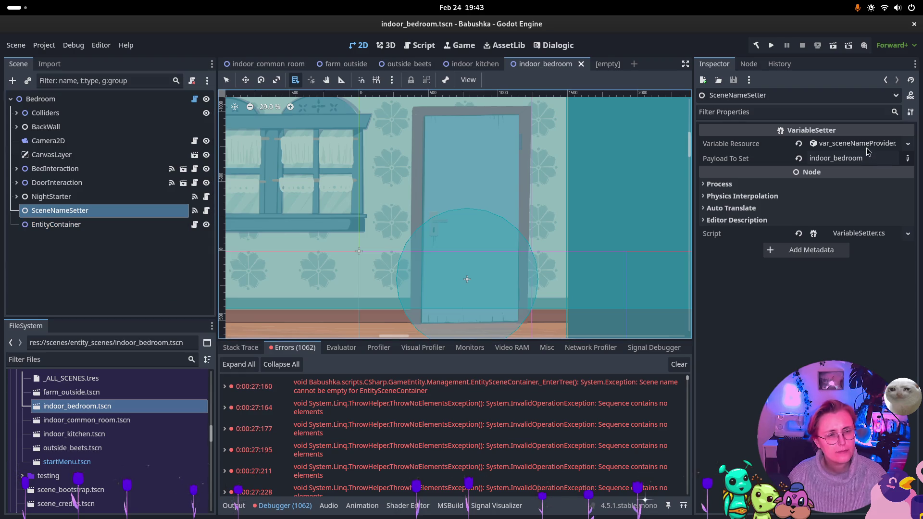
pyautogui.click(136, 224)
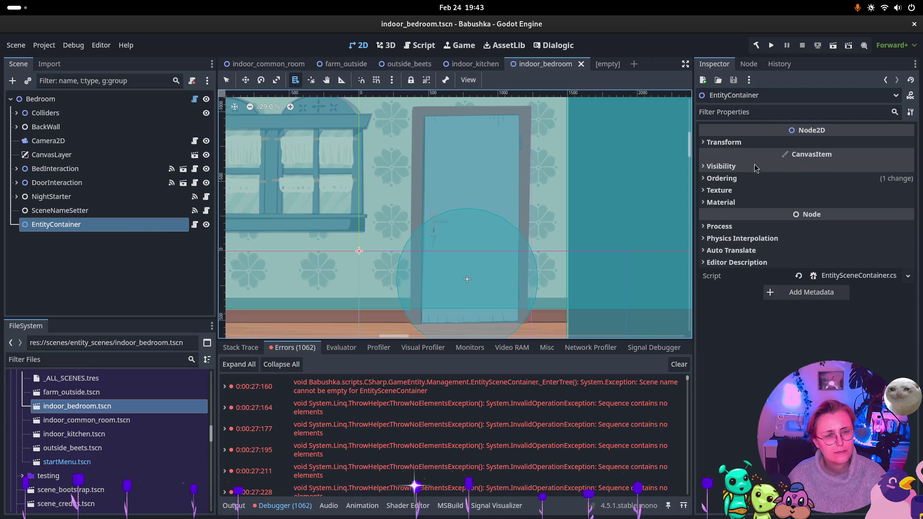
pyautogui.click(748, 143)
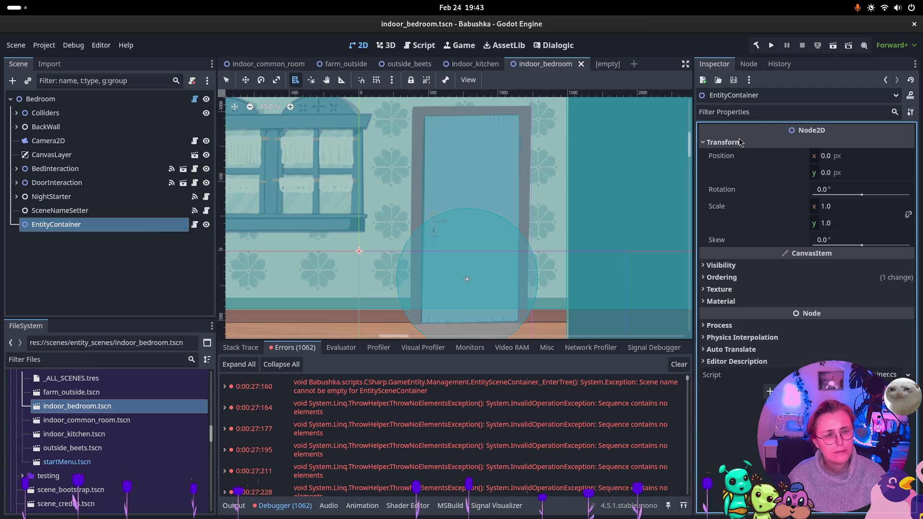
pyautogui.click(740, 143)
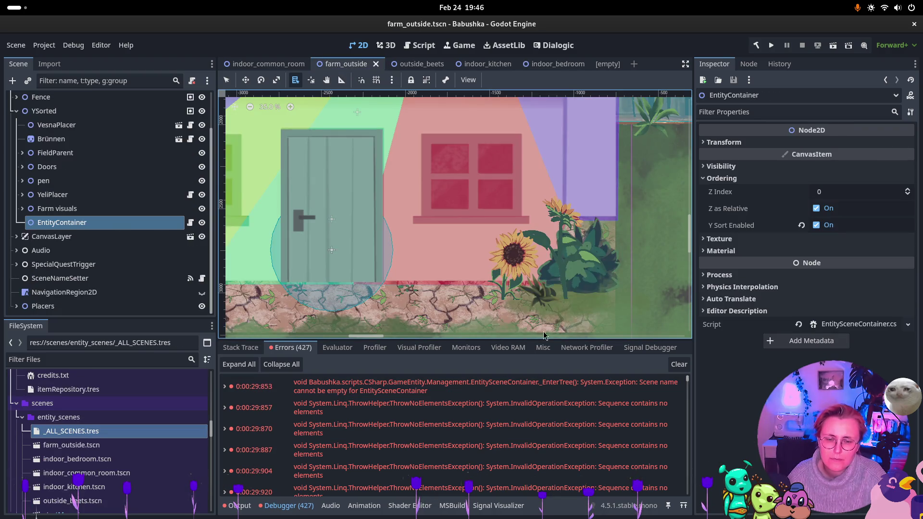
pyautogui.doubleClick(528, 387)
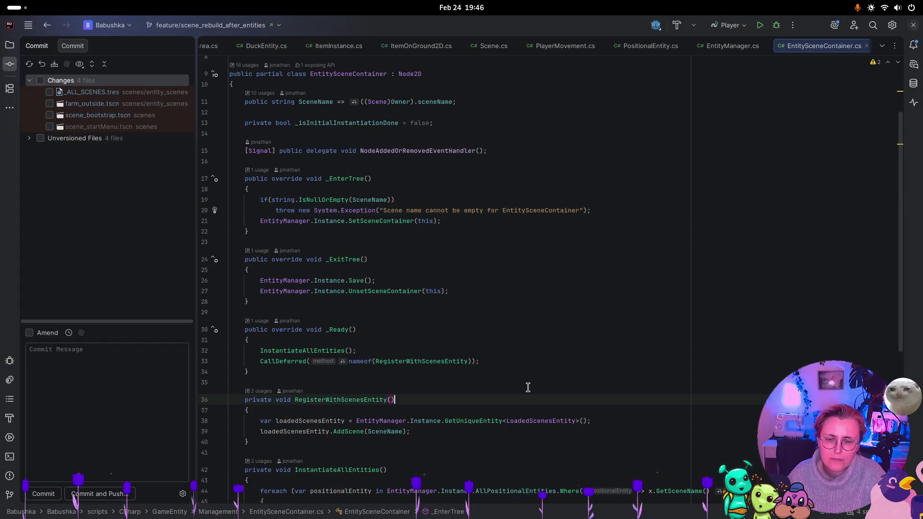
# - Review the empty SceneName check in EntitySceneContainer.cs, then switch Godot to indoor_common_room
pyautogui.click(541, 210)
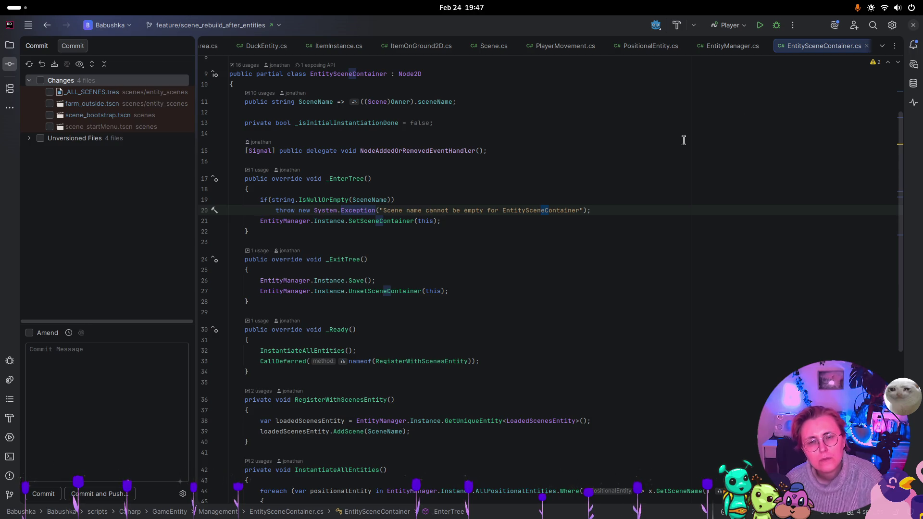
pyautogui.press('super')
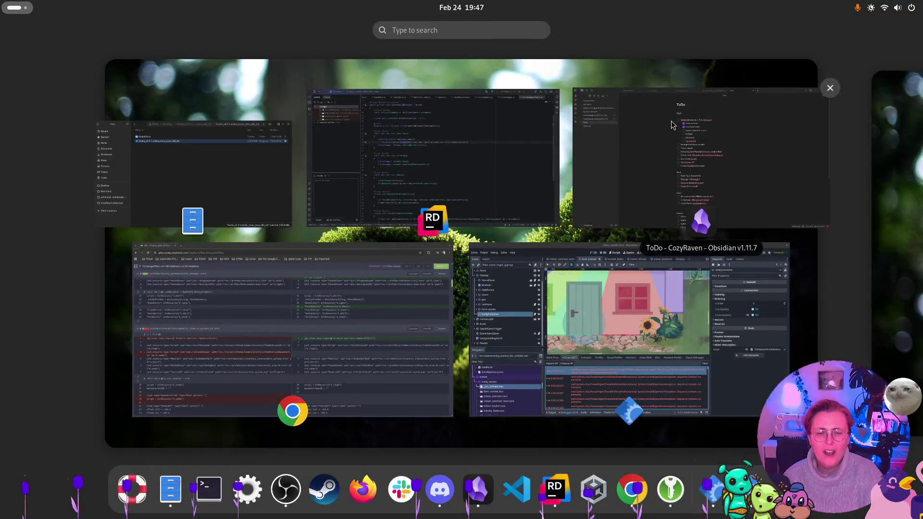
pyautogui.click(623, 290)
pyautogui.click(290, 65)
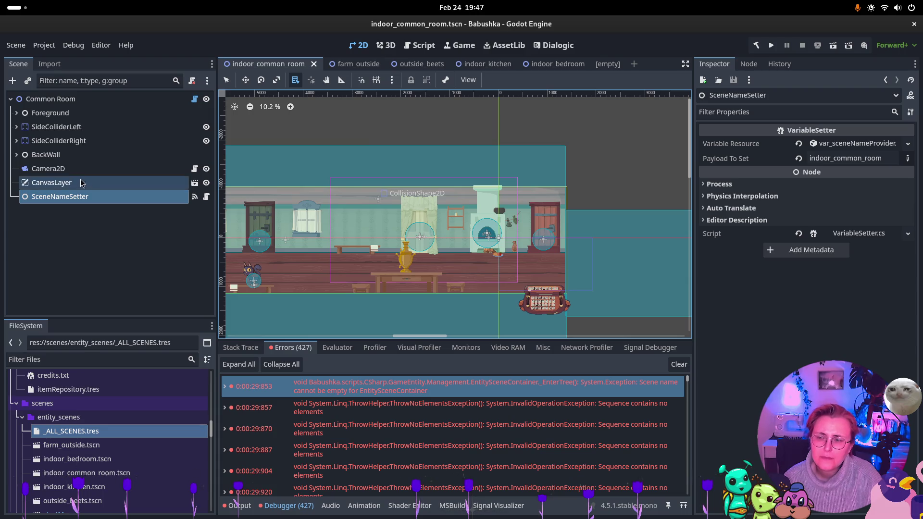
# - Expand BackWall, select the common room's EntityContainer, and open EntitySceneContainer.cs in Rider
pyautogui.click(16, 155)
pyautogui.scroll(-5, 63, 211)
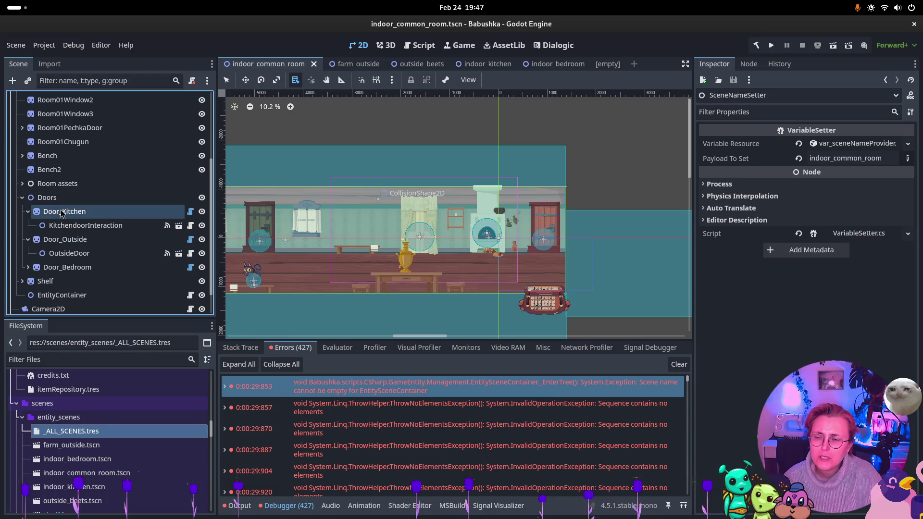
pyautogui.scroll(-2, 62, 214)
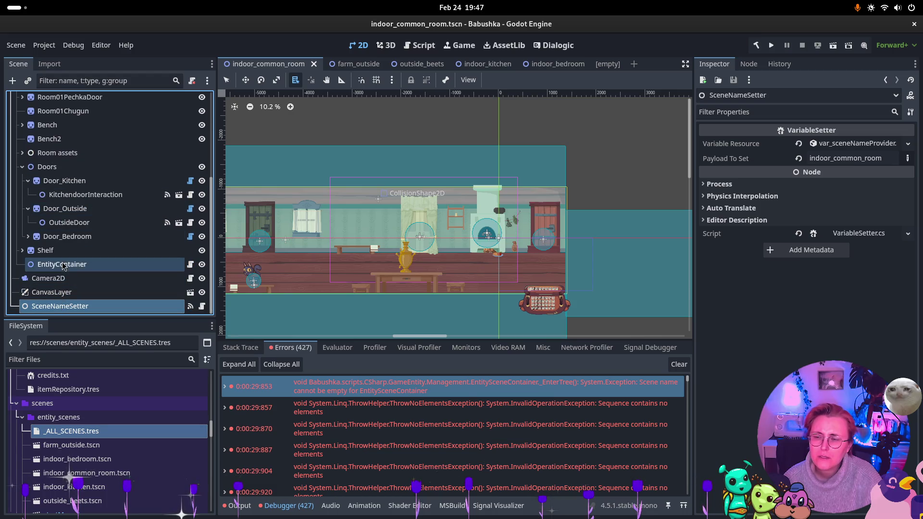
pyautogui.click(64, 267)
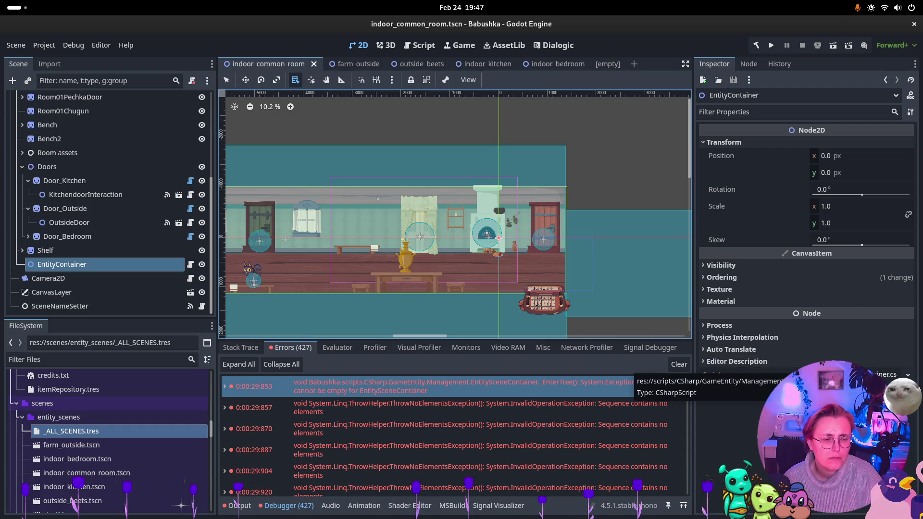
pyautogui.click(873, 367)
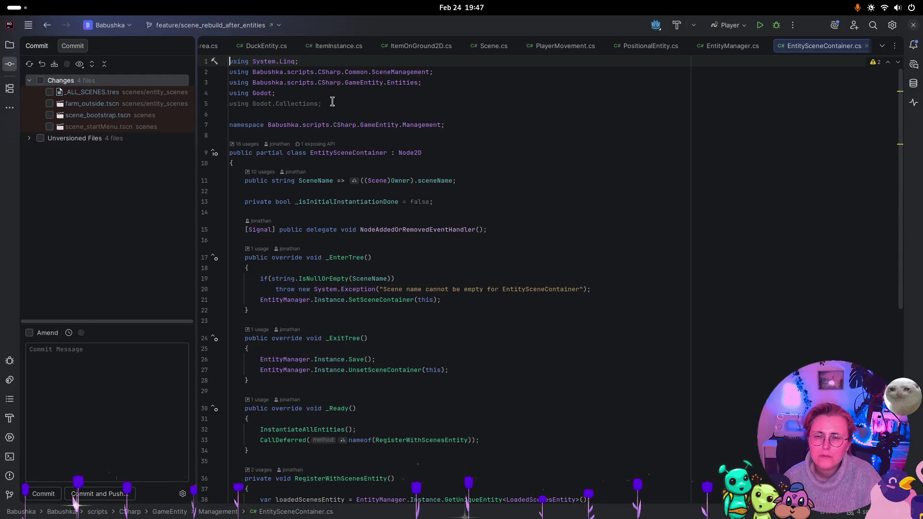
# - Delete the 'using Godot.Collections;' line from EntitySceneContainer.cs and return to Godot
pyautogui.moveTo(332, 102); pyautogui.dragTo(60, 104)
pyautogui.press('BackSpace')
pyautogui.press('BackSpace')
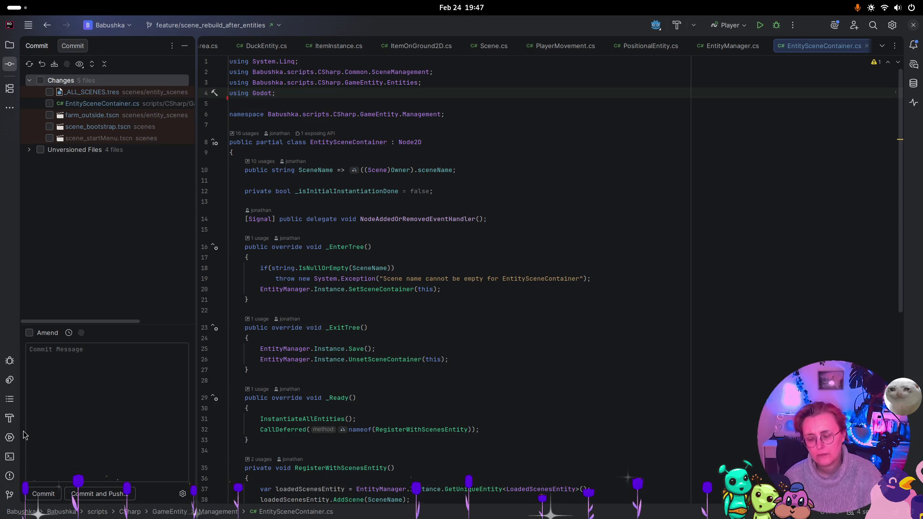
pyautogui.press('super')
pyautogui.click(523, 413)
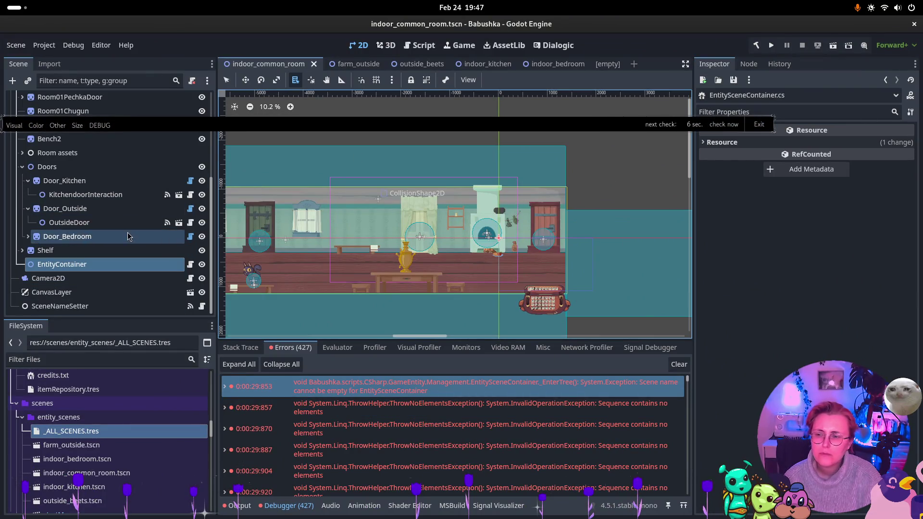
# - Inspect Shelf, EntityContainer's properties and signals, and BackWall, then open farm_outside's Audio node
pyautogui.click(46, 250)
pyautogui.click(62, 264)
pyautogui.click(748, 65)
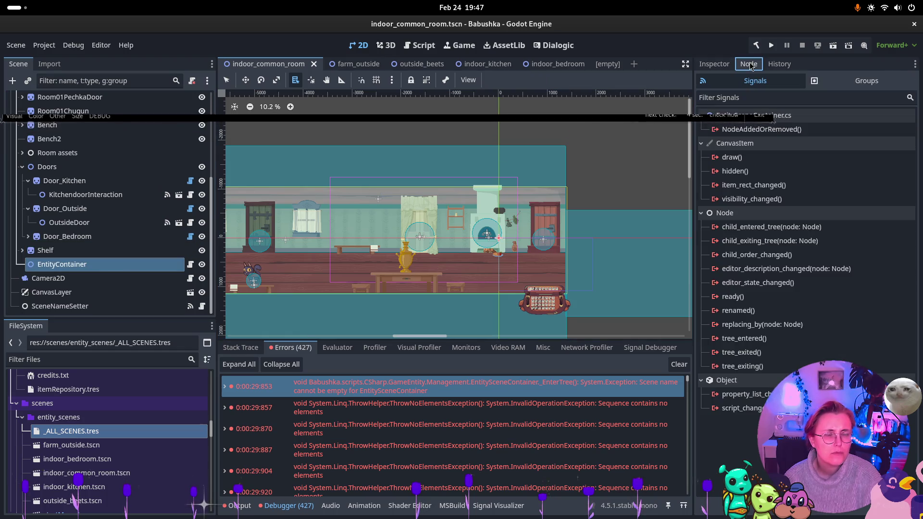
pyautogui.click(714, 66)
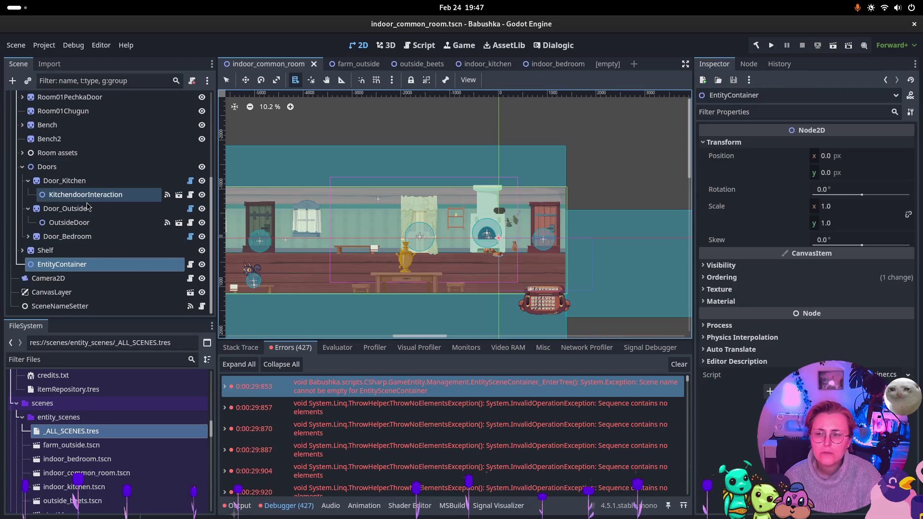
pyautogui.scroll(6, 32, 163)
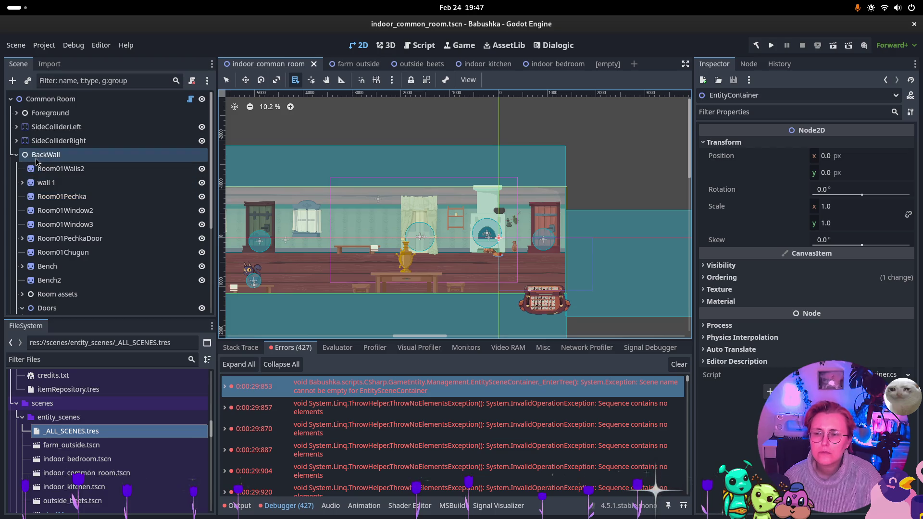
pyautogui.click(36, 159)
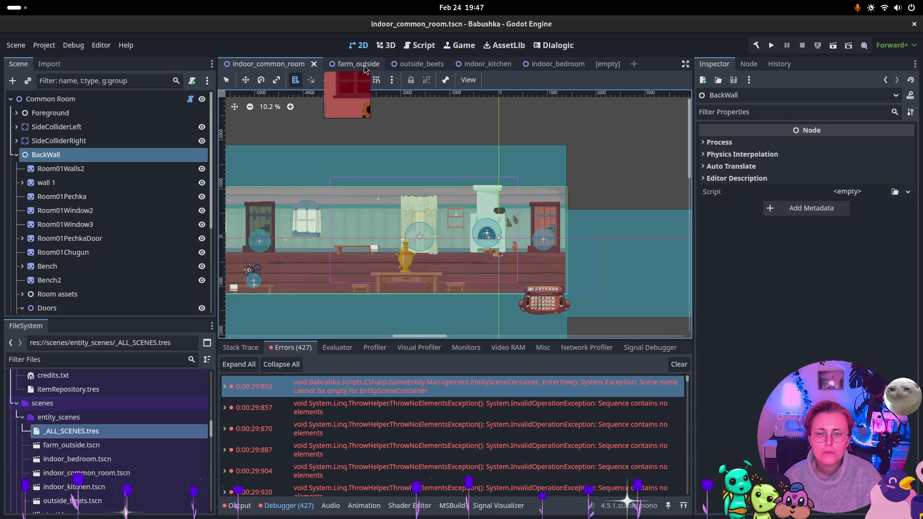
pyautogui.click(356, 64)
pyautogui.click(70, 249)
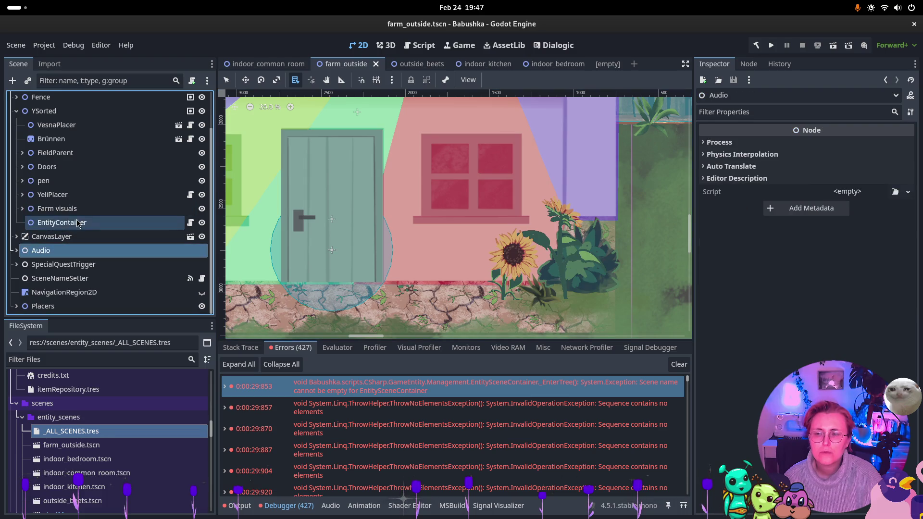
pyautogui.click(68, 223)
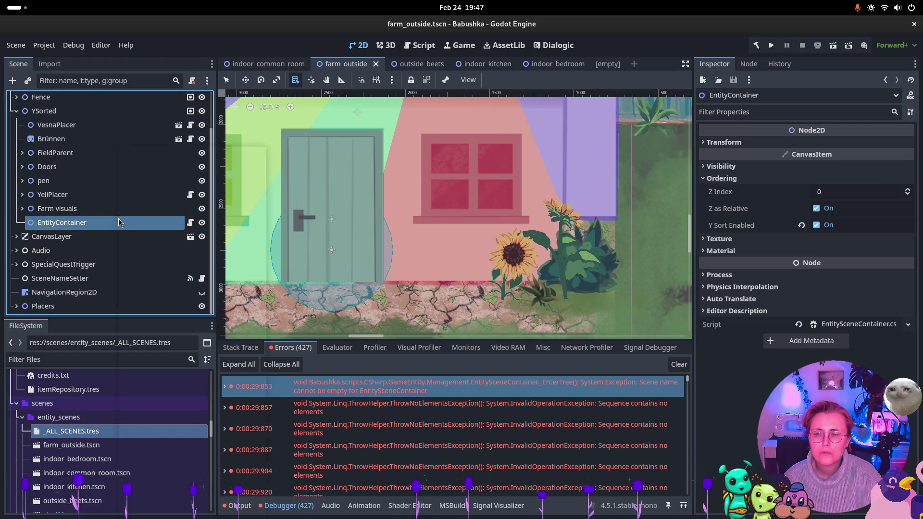
pyautogui.rightClick(119, 223)
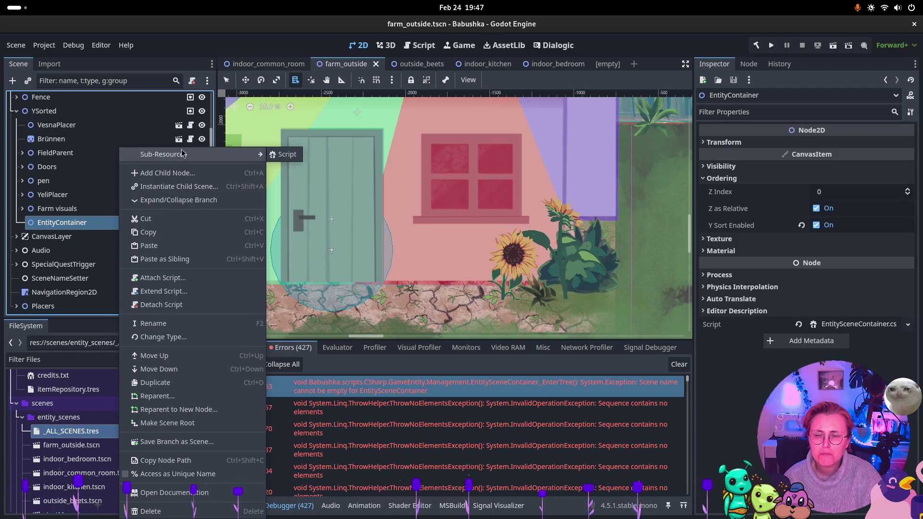
pyautogui.scroll(2, 68, 215)
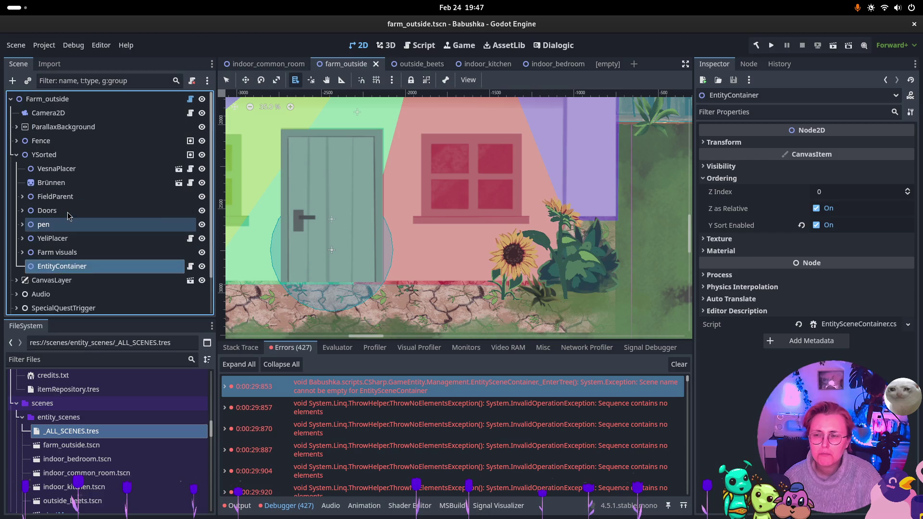
pyautogui.scroll(-3, 67, 215)
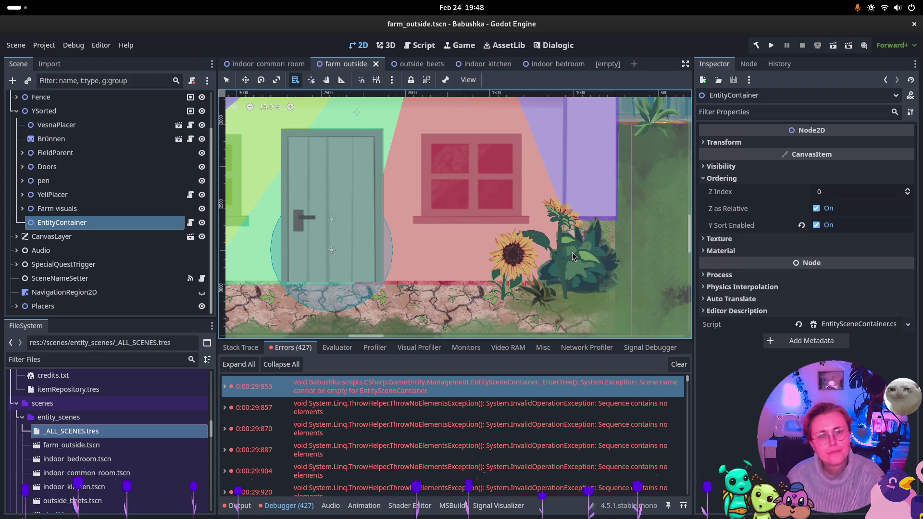
pyautogui.click(413, 64)
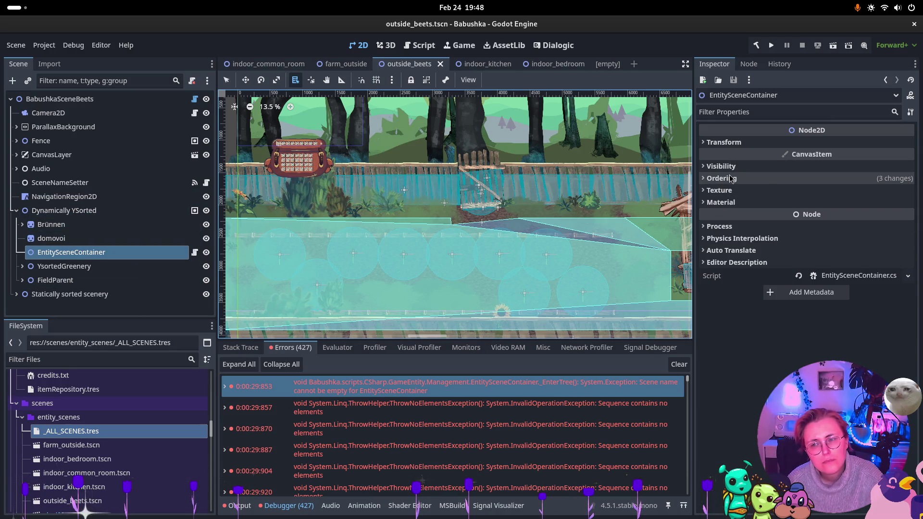
pyautogui.click(730, 178)
pyautogui.click(738, 166)
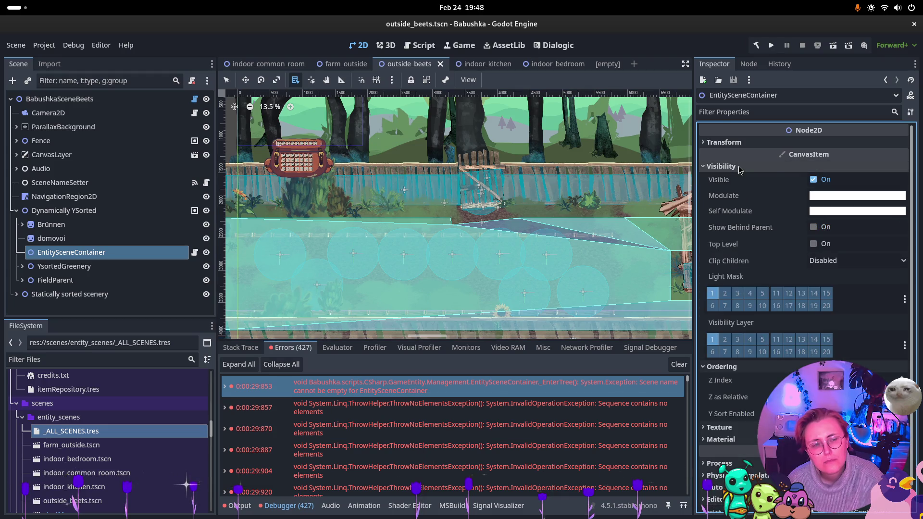
pyautogui.click(738, 166)
pyautogui.click(741, 179)
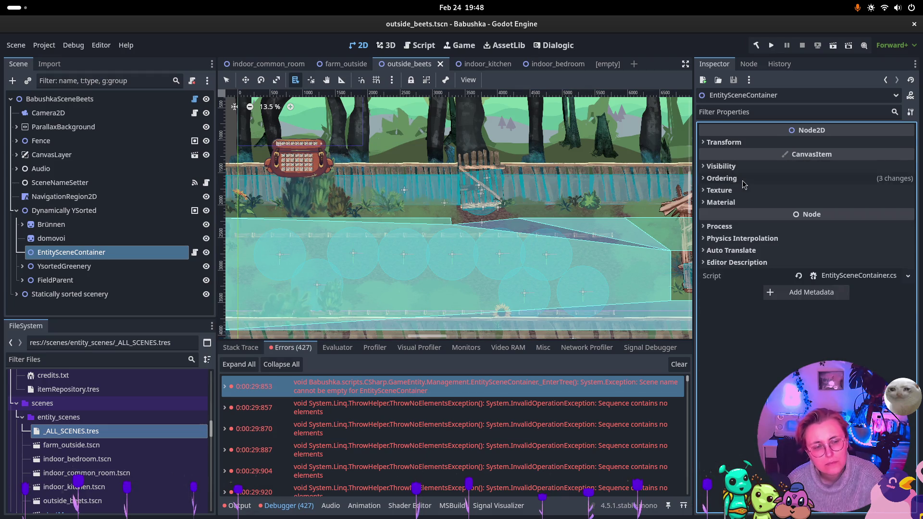
pyautogui.click(743, 180)
pyautogui.click(743, 181)
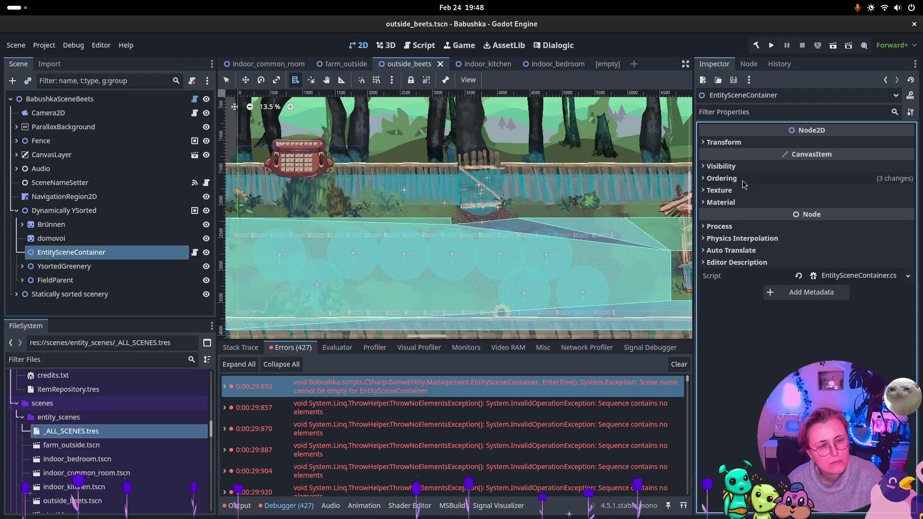
pyautogui.click(745, 143)
pyautogui.click(746, 144)
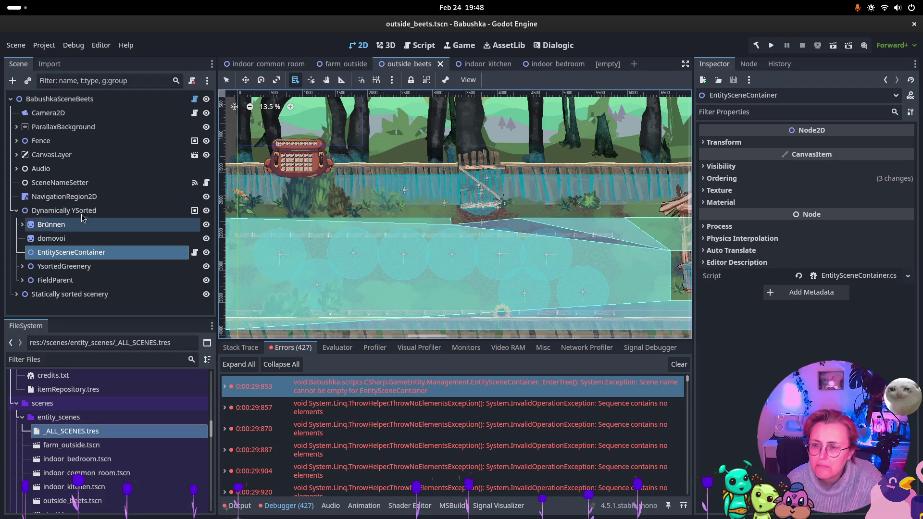
pyautogui.click(60, 183)
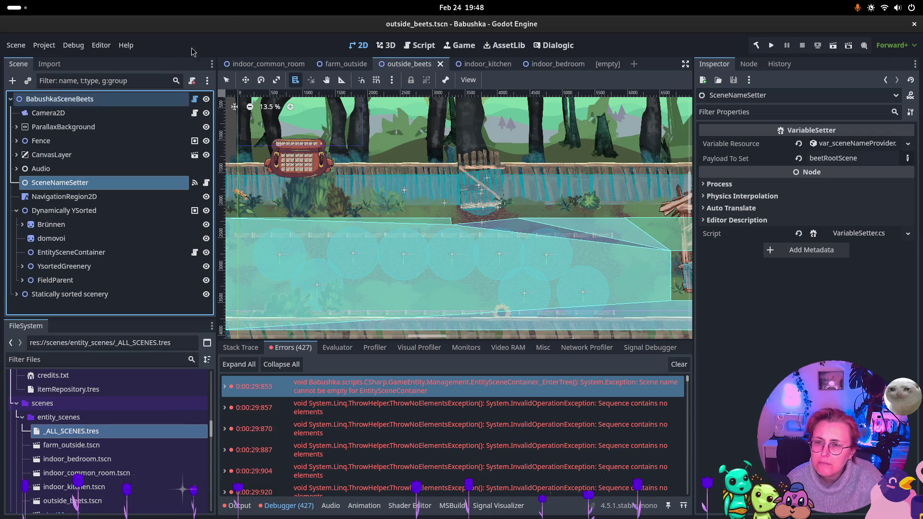
pyautogui.click(344, 64)
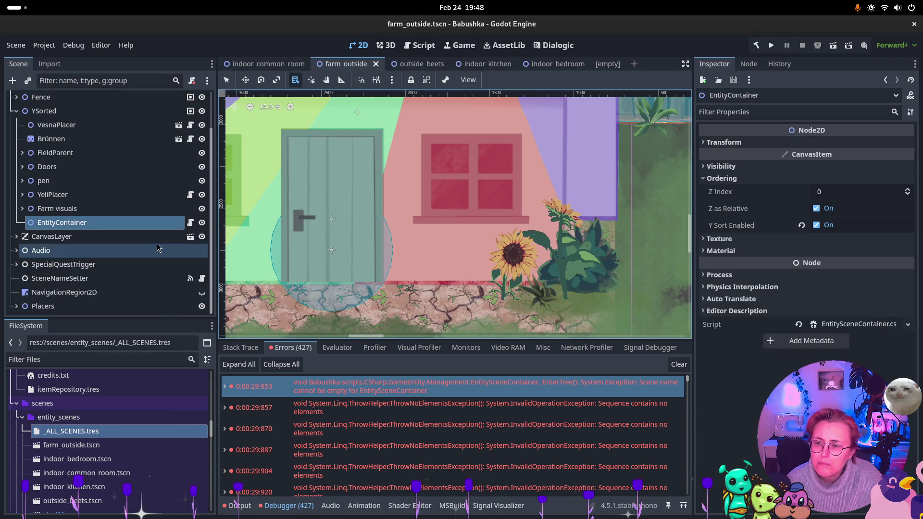
# - In indoor_common_room, expand and collapse Doors and Door_Outside, then inspect the EntityContainer node
pyautogui.scroll(3, 103, 212)
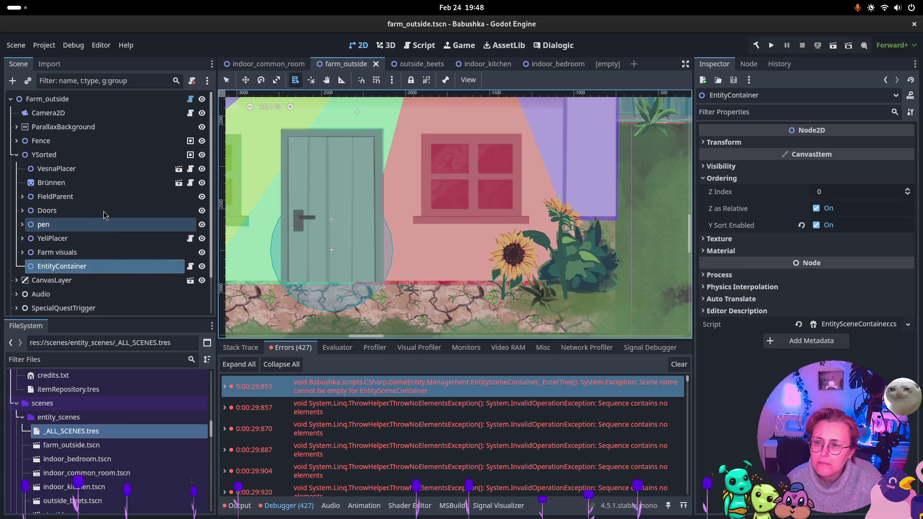
pyautogui.click(273, 67)
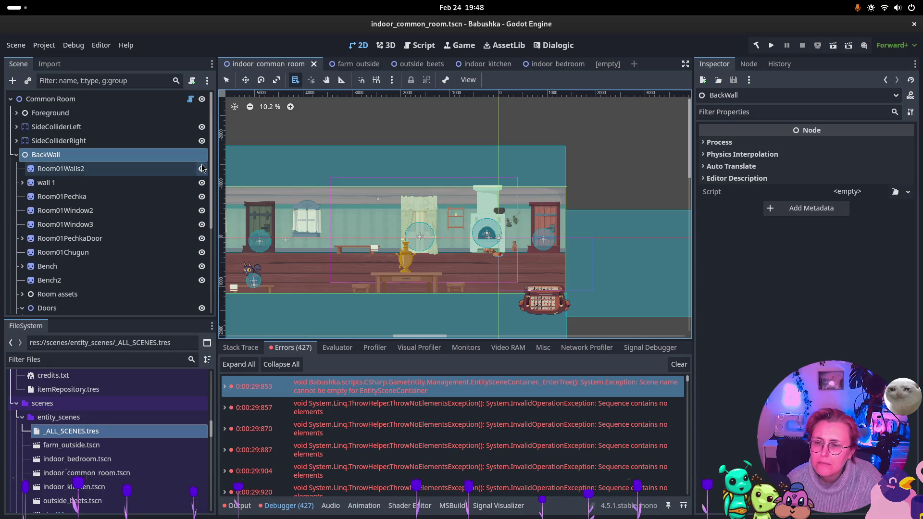
pyautogui.scroll(-5, 74, 188)
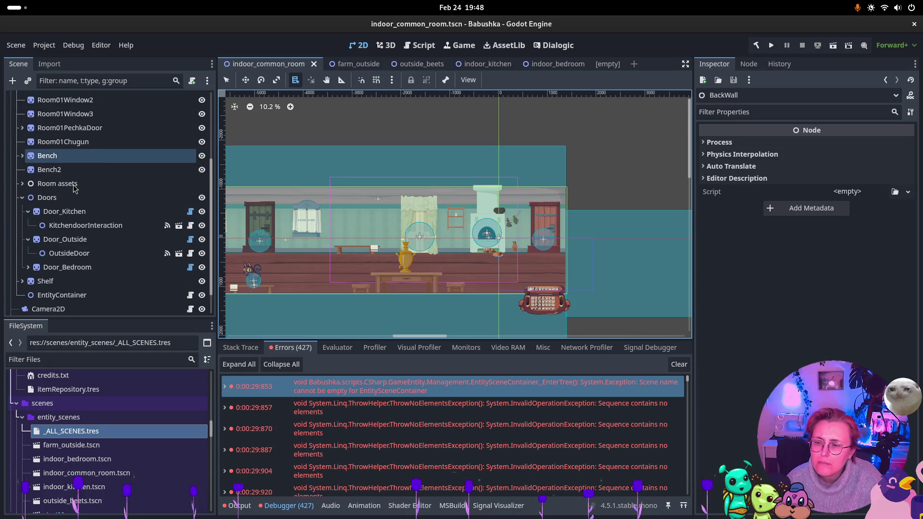
pyautogui.click(28, 225)
pyautogui.click(29, 225)
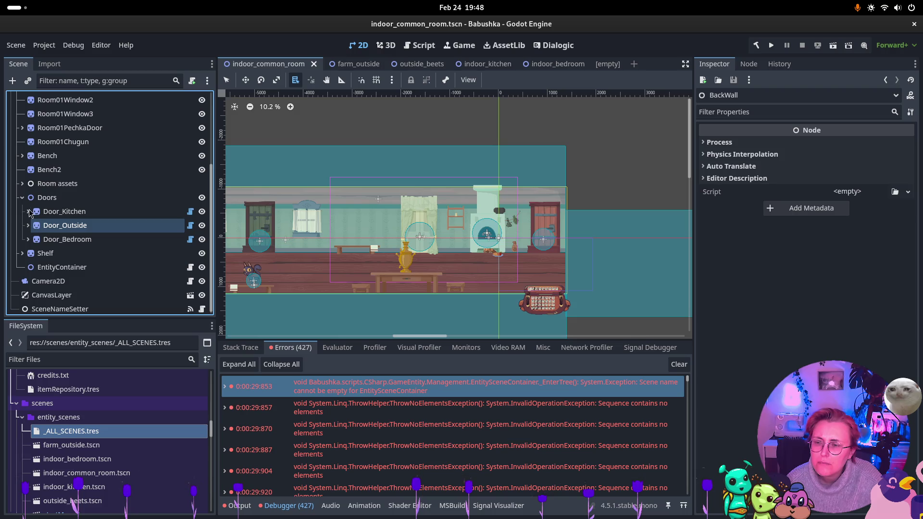
pyautogui.click(22, 197)
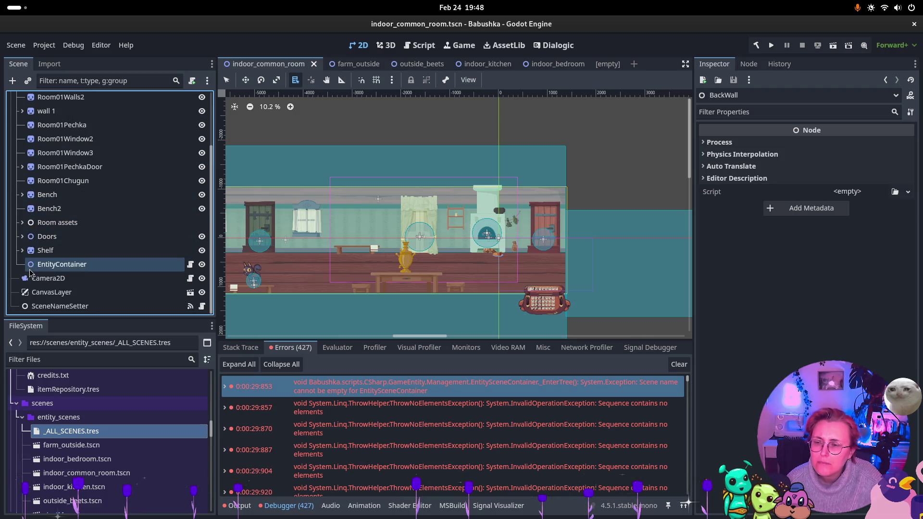
pyautogui.click(58, 264)
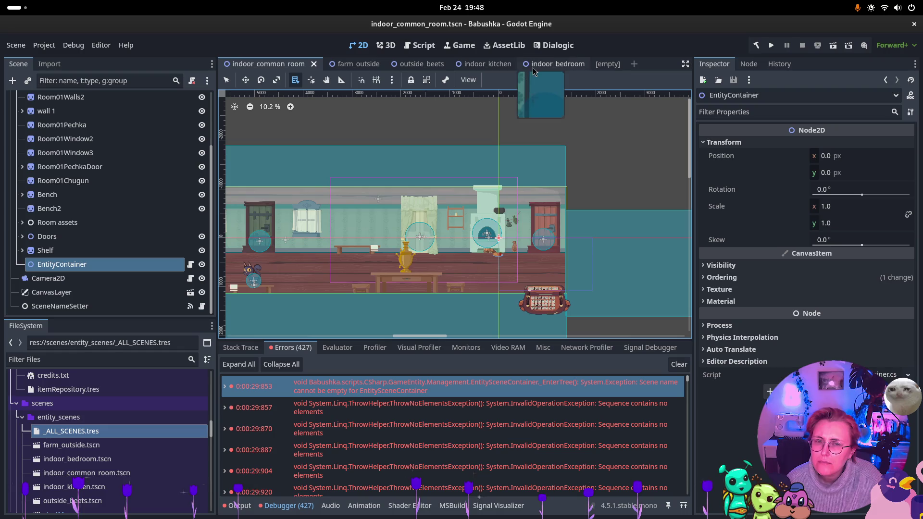
# - Switch to the indoor_kitchen scene and jump to the failing EntitySceneContainer._EnterTree code
pyautogui.click(482, 66)
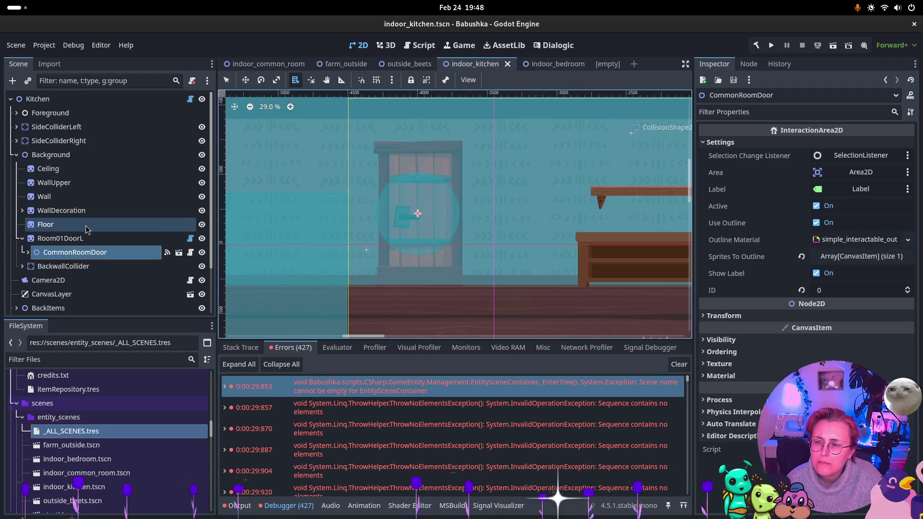
pyautogui.scroll(-2, 70, 274)
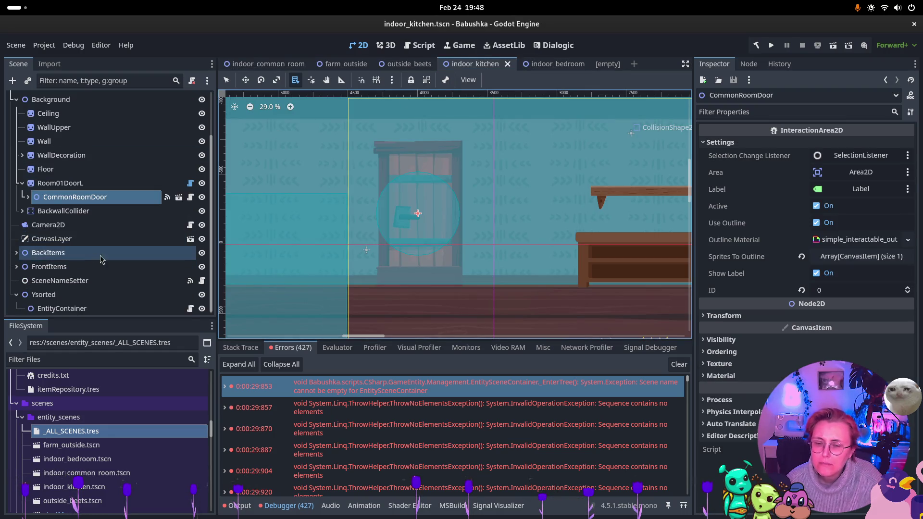
pyautogui.doubleClick(406, 388)
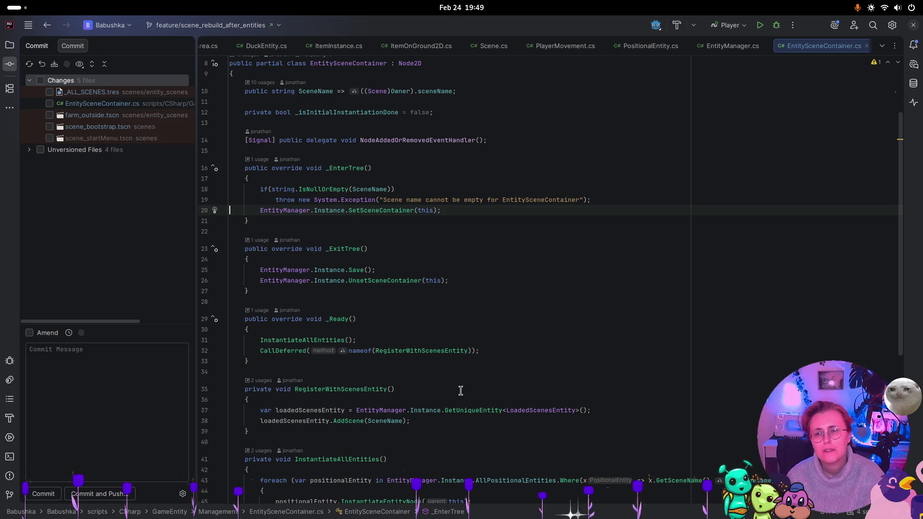
# - Add a breakpoint on line 10's SceneName lookup in EntitySceneContainer.cs
pyautogui.click(203, 91)
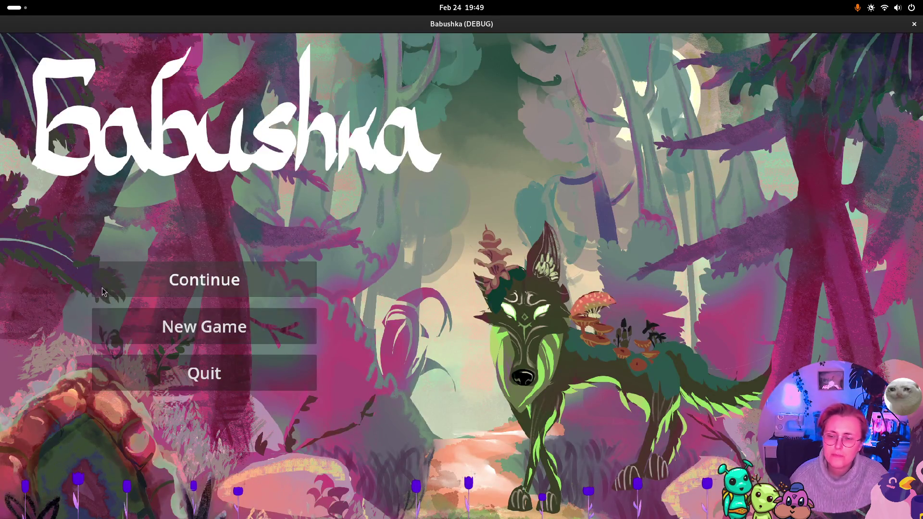
# - Choose New Game, confirm sceneName reads farm_outside, and resume past breakpoints until the farm runs
pyautogui.press('Down')
pyautogui.press('Return')
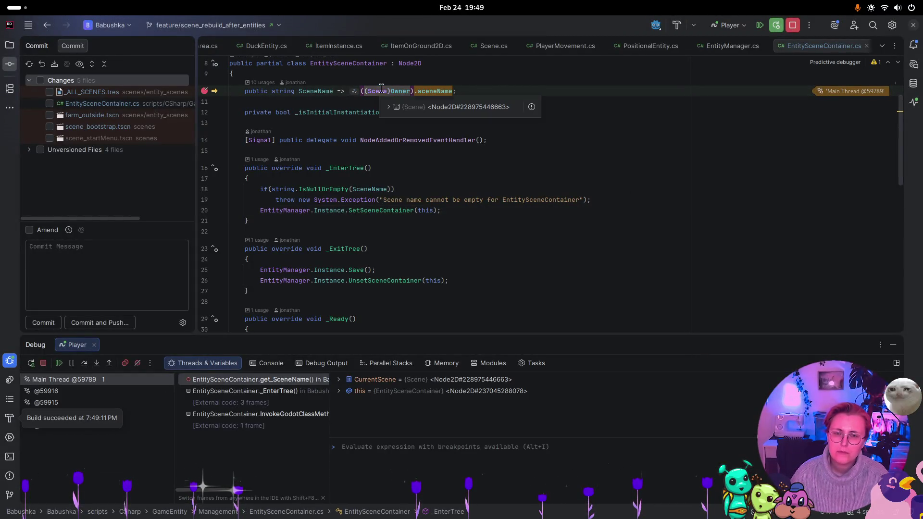
pyautogui.moveTo(437, 93)
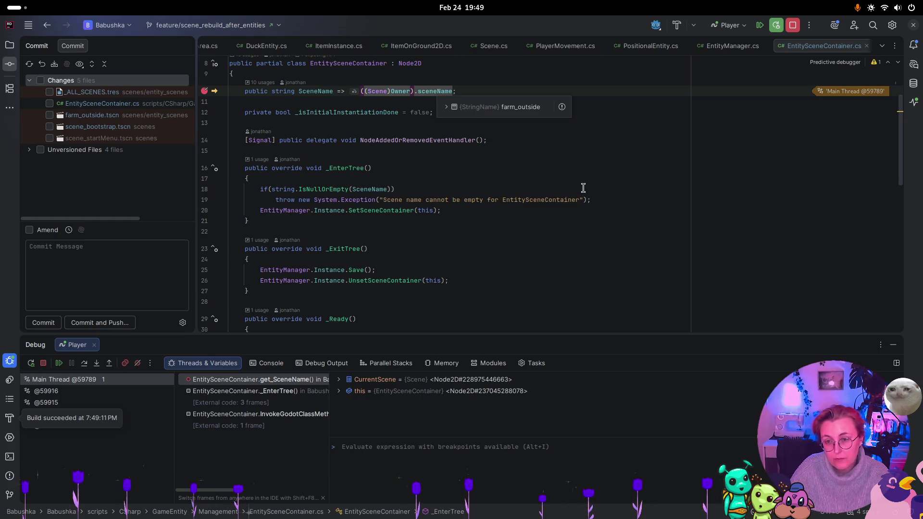
pyautogui.press('F5')
pyautogui.press('F5')
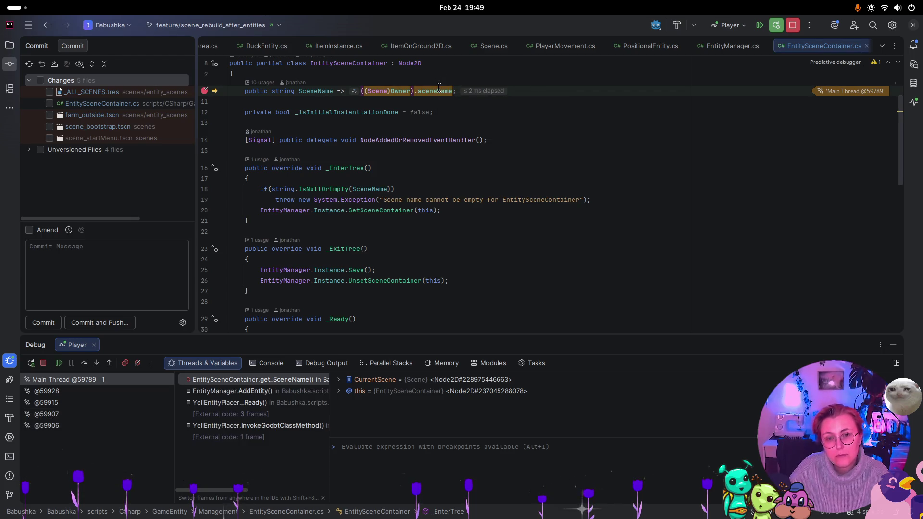
pyautogui.press('F5')
pyautogui.press('F5')
pyautogui.press('F5')
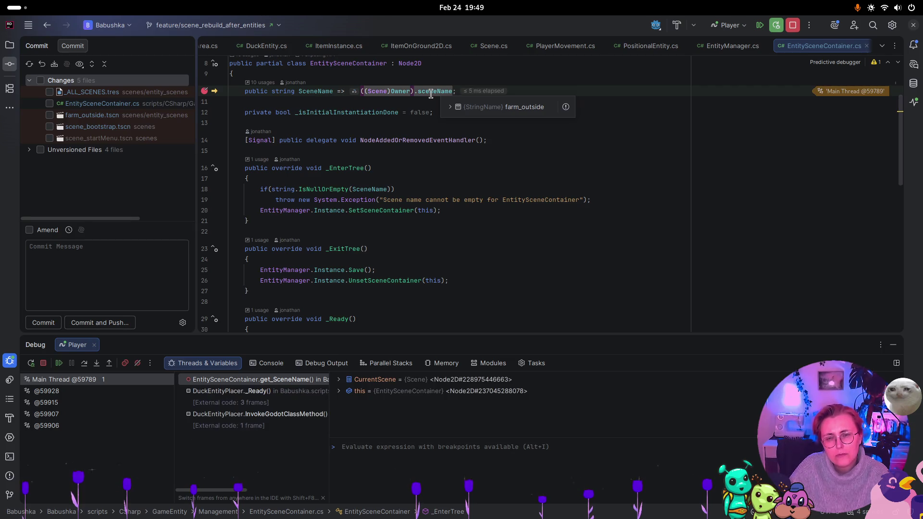
pyautogui.press('F5')
pyautogui.press('F5')
pyautogui.press('F5')
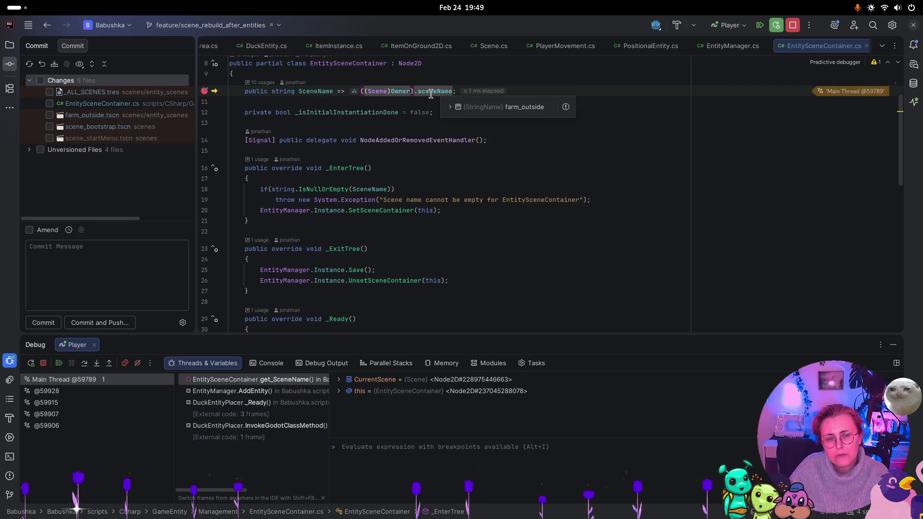
pyautogui.press('F5')
pyautogui.press('F5')
pyautogui.press('F5')
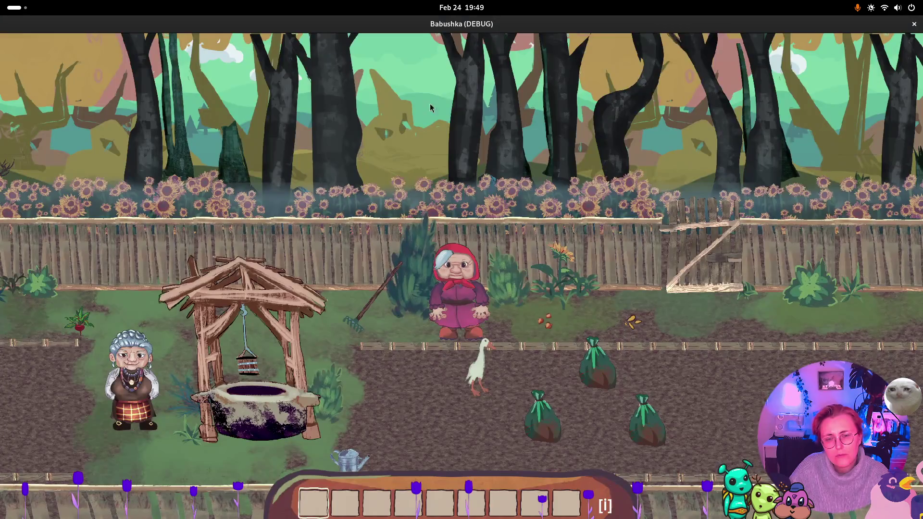
# - Walk Babushka right through the garden gate to the beet field, resuming past breakpoint hits
pyautogui.press('d')
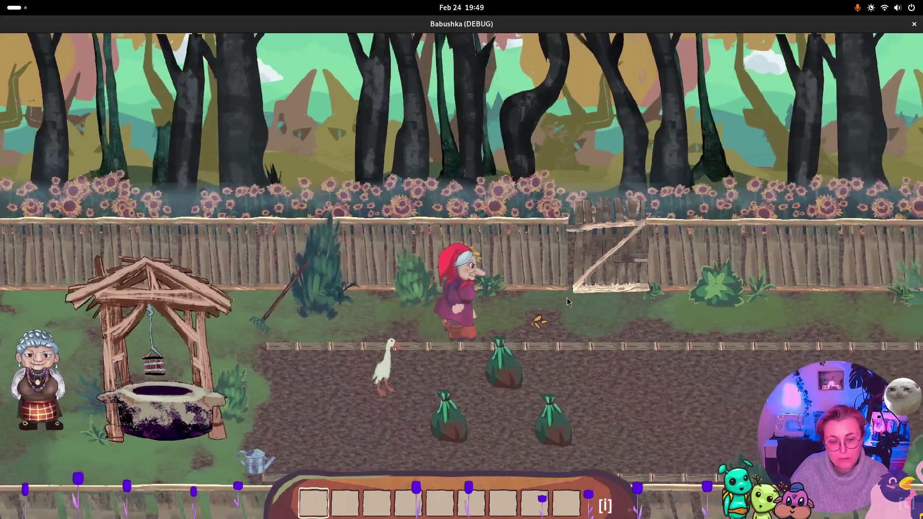
pyautogui.press('w')
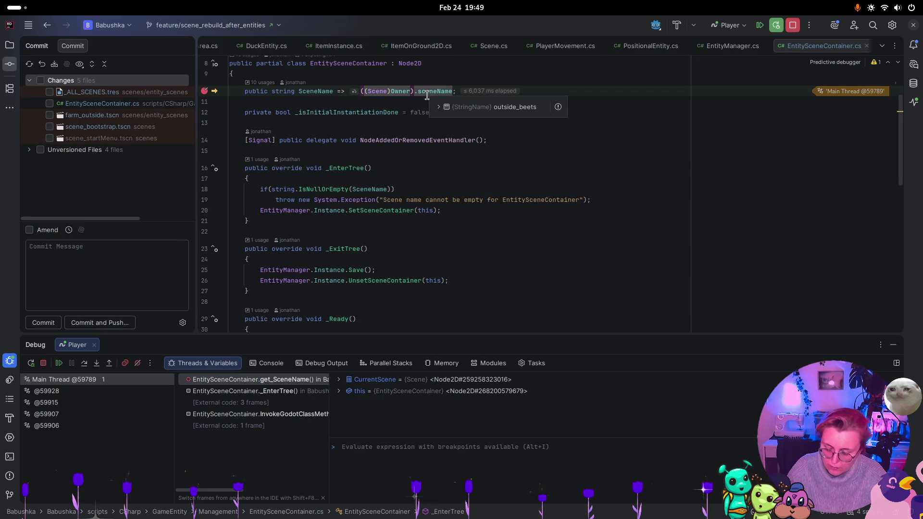
pyautogui.press('F5')
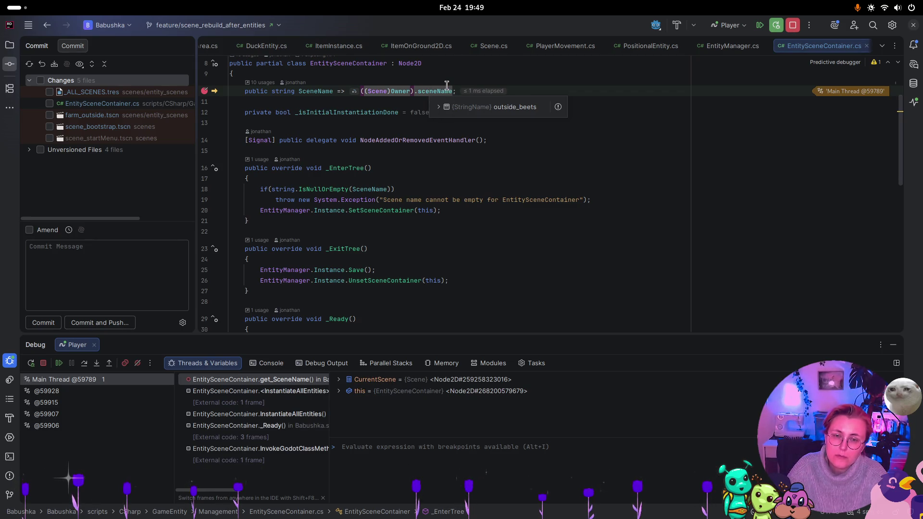
pyautogui.press('F5')
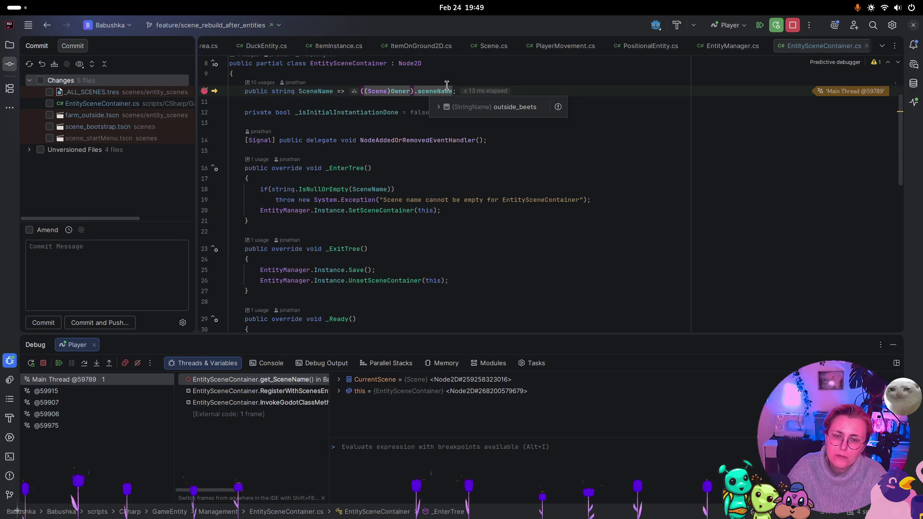
pyautogui.press('F5')
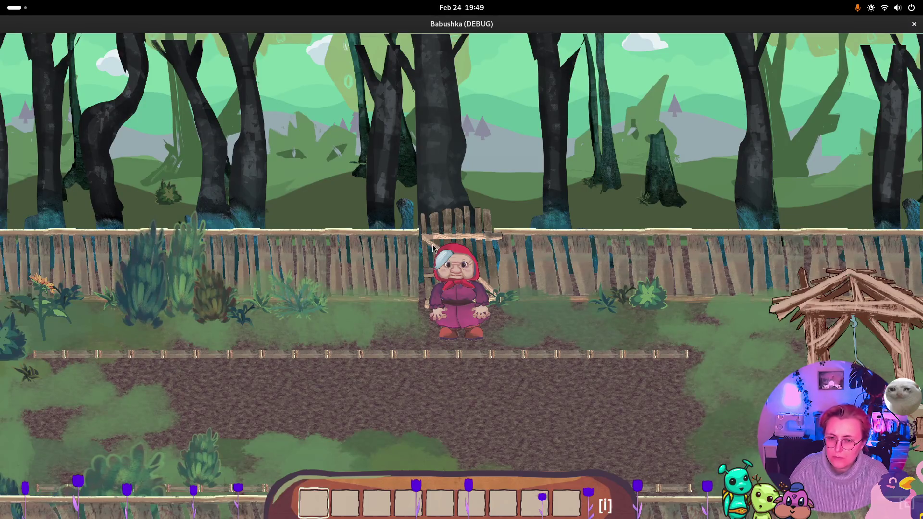
# - Walk Babushka back left past the well and the neighbour to the farmhouse door
pyautogui.press('w')
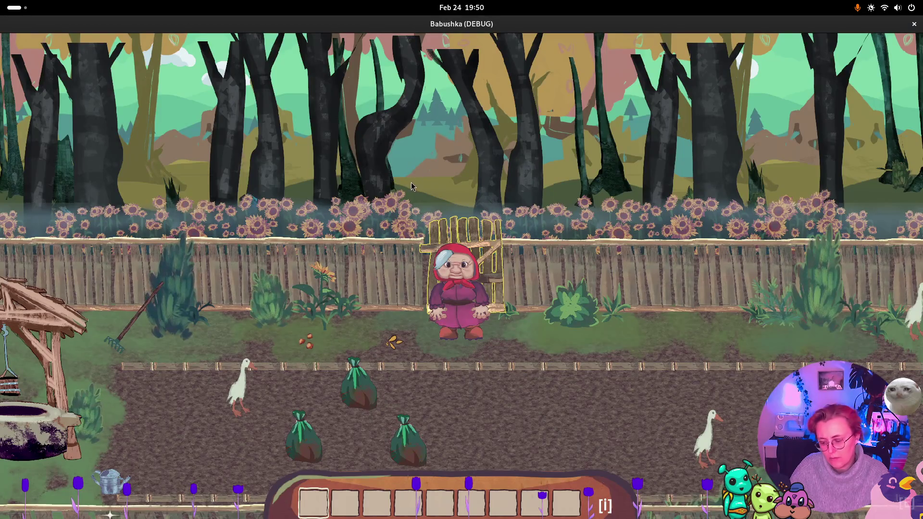
pyautogui.press('a')
pyautogui.press('s')
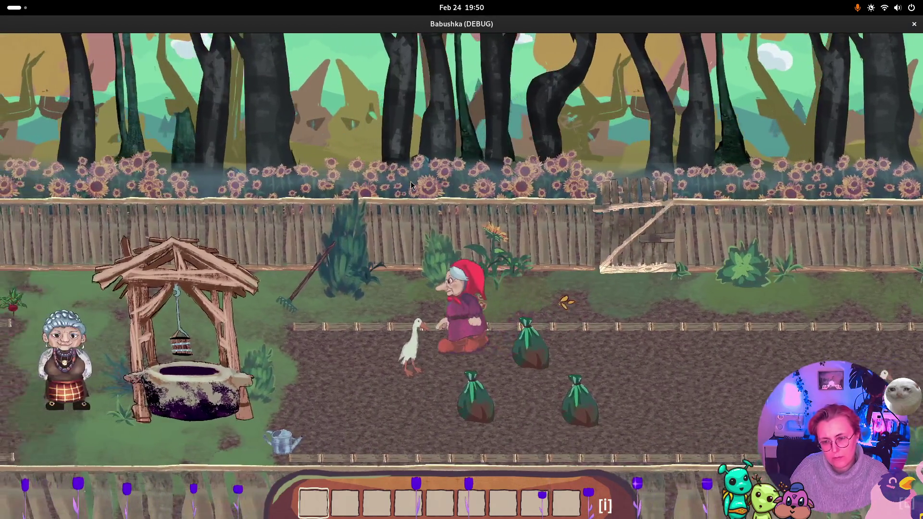
pyautogui.press('a')
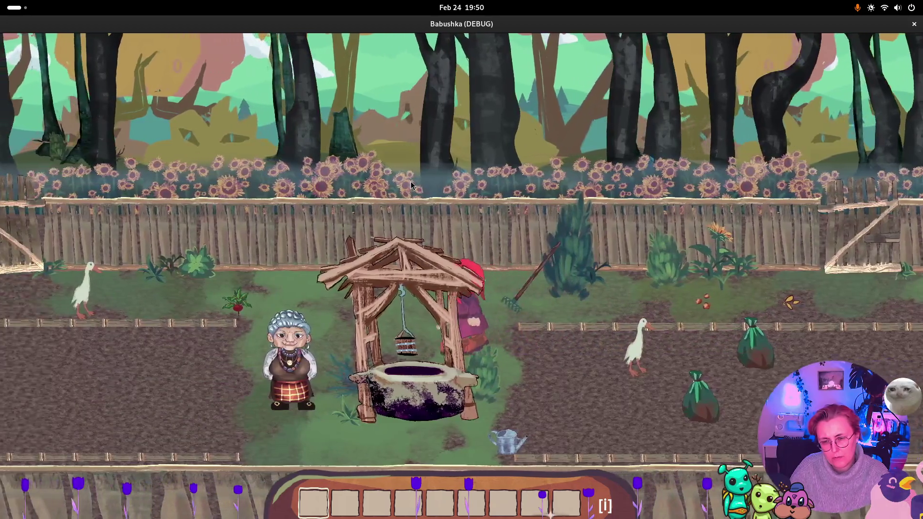
pyautogui.press('a')
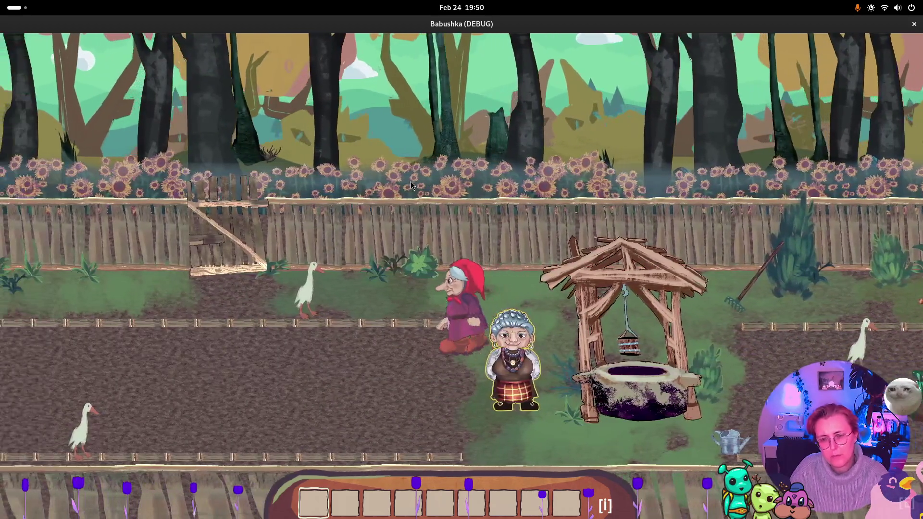
pyautogui.press('a')
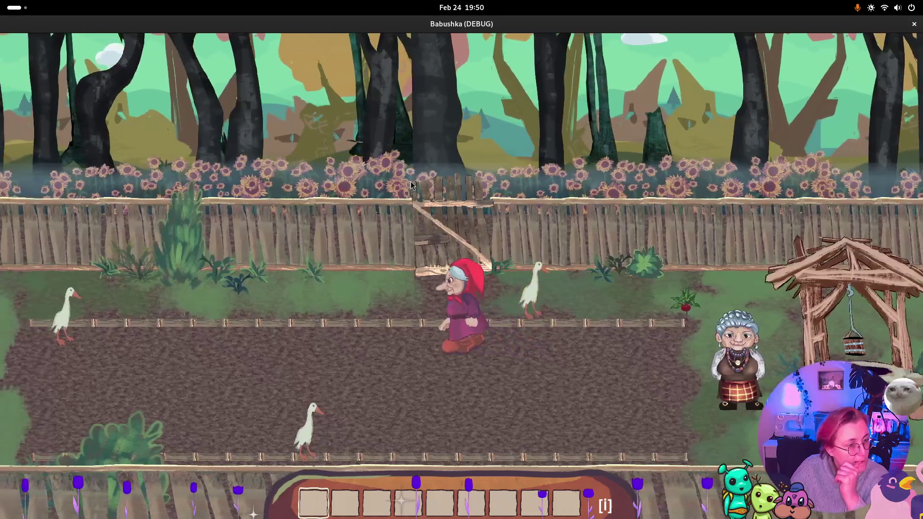
pyautogui.press('a')
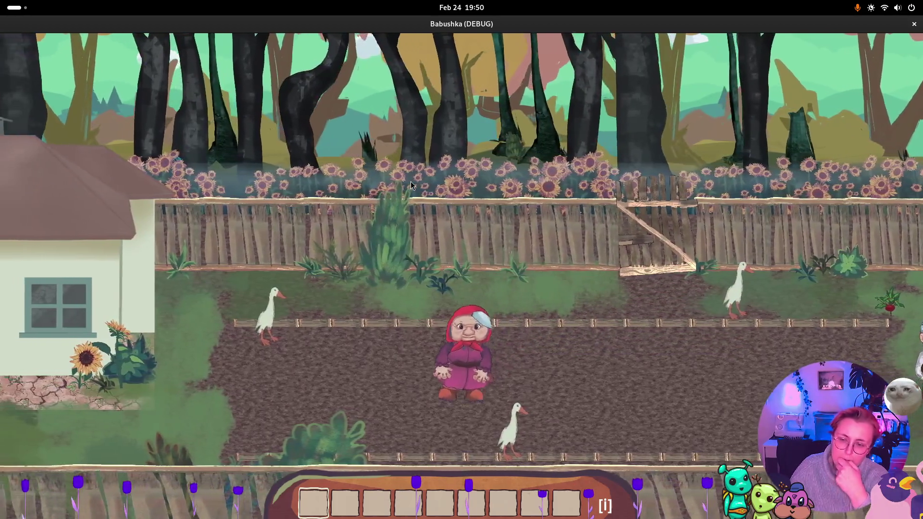
pyautogui.press('a')
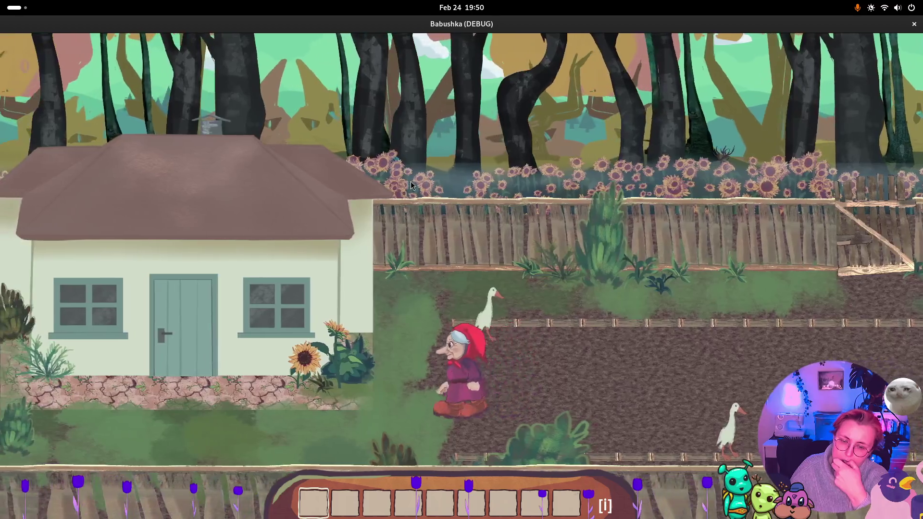
pyautogui.press('a')
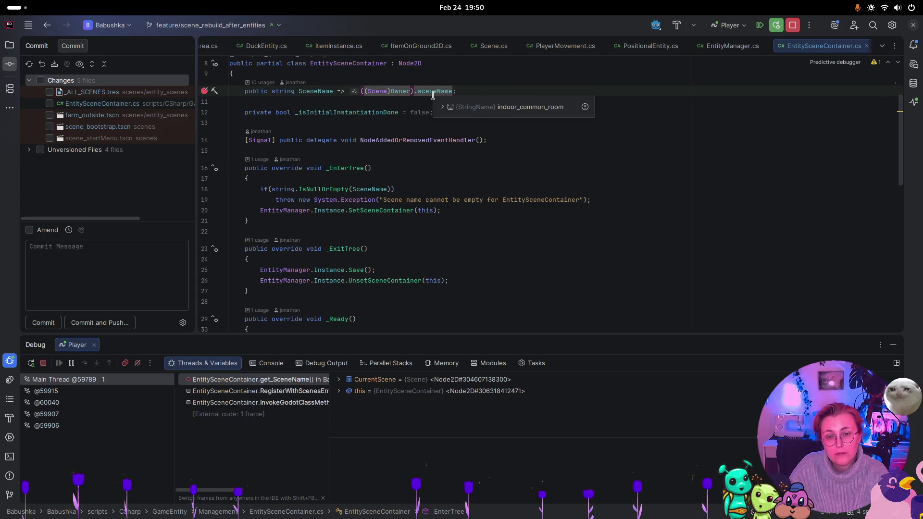
# - Resume the game and walk Babushka right across the common room into the bedroom
pyautogui.press('F5')
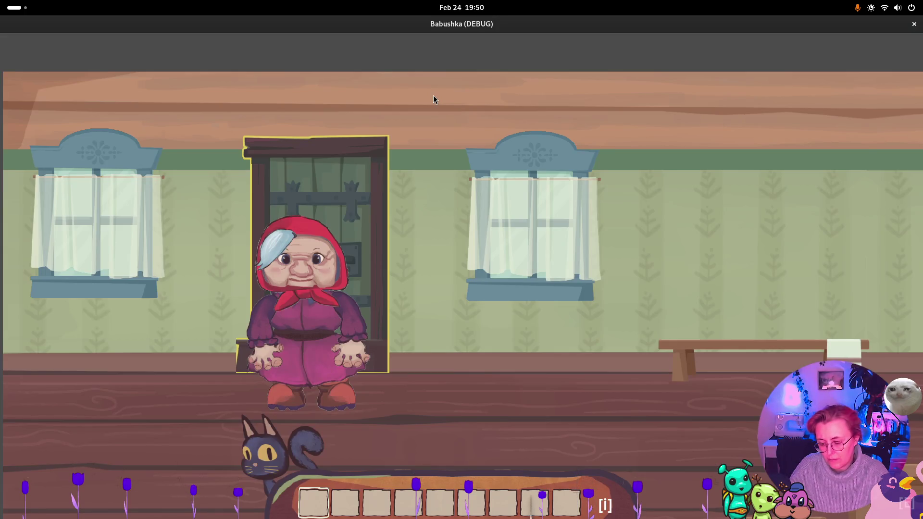
pyautogui.press('d')
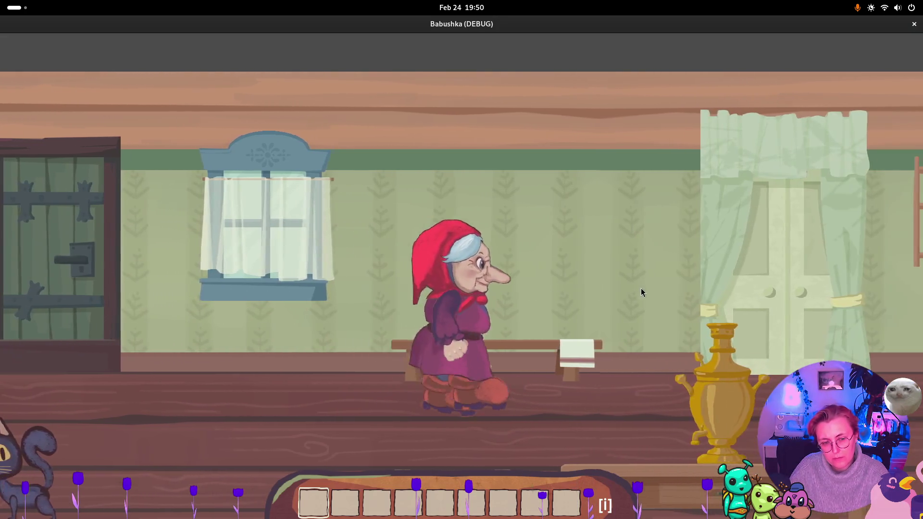
pyautogui.press('d')
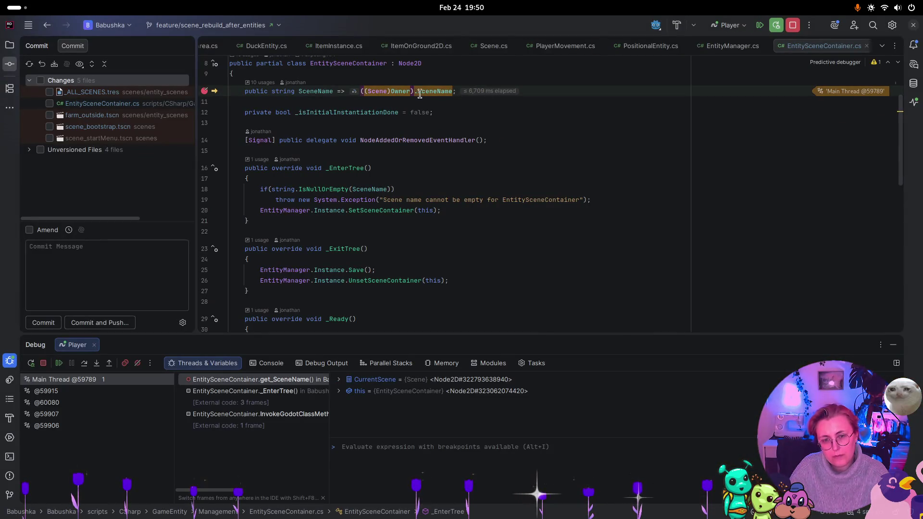
# - Expand the (Scene)Owner tooltip and step over to line 18, revealing an empty sceneName
pyautogui.moveTo(431, 94)
pyautogui.moveTo(401, 92)
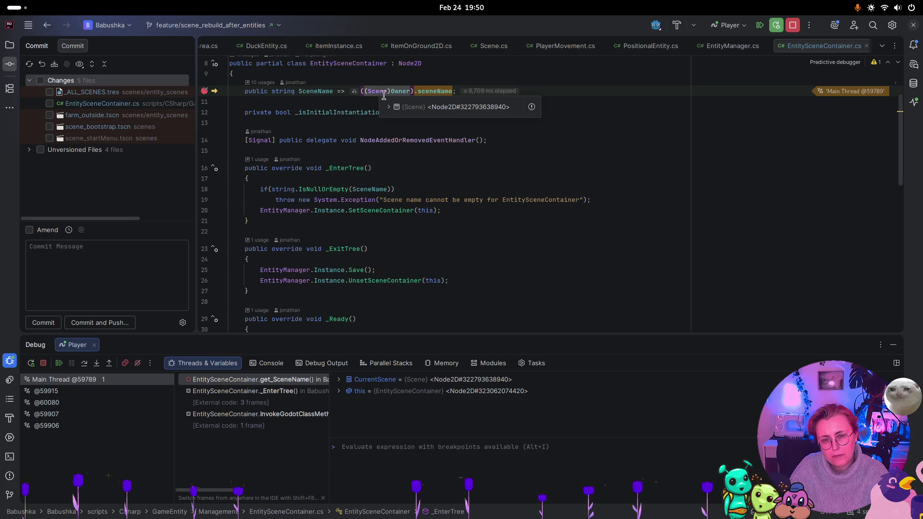
pyautogui.click(387, 107)
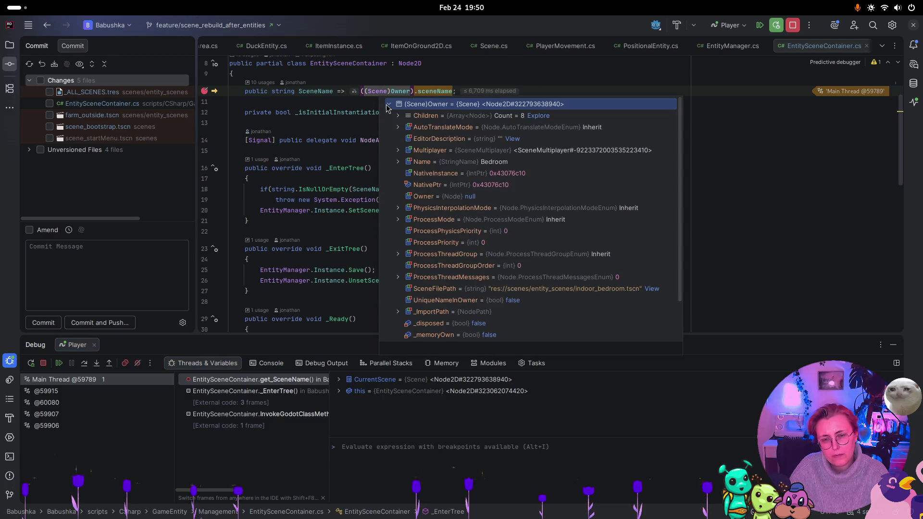
pyautogui.moveTo(393, 95)
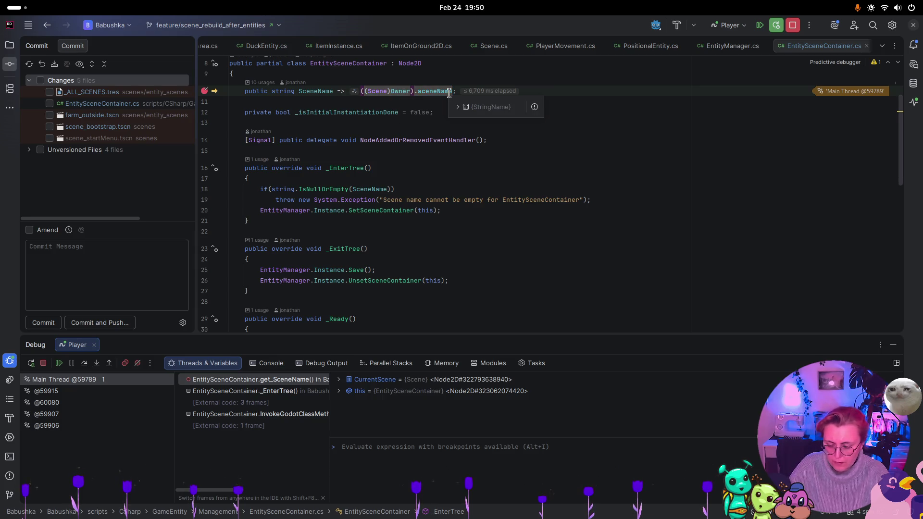
pyautogui.press('F8')
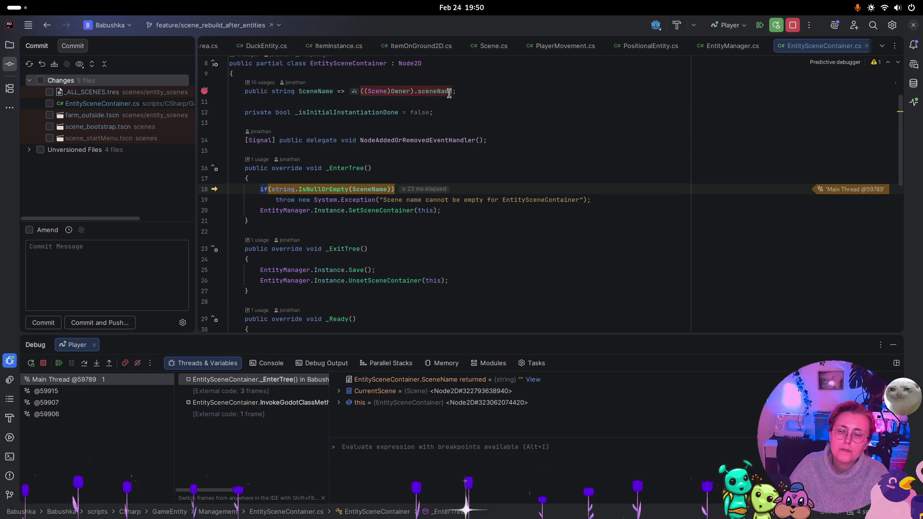
pyautogui.moveTo(383, 186)
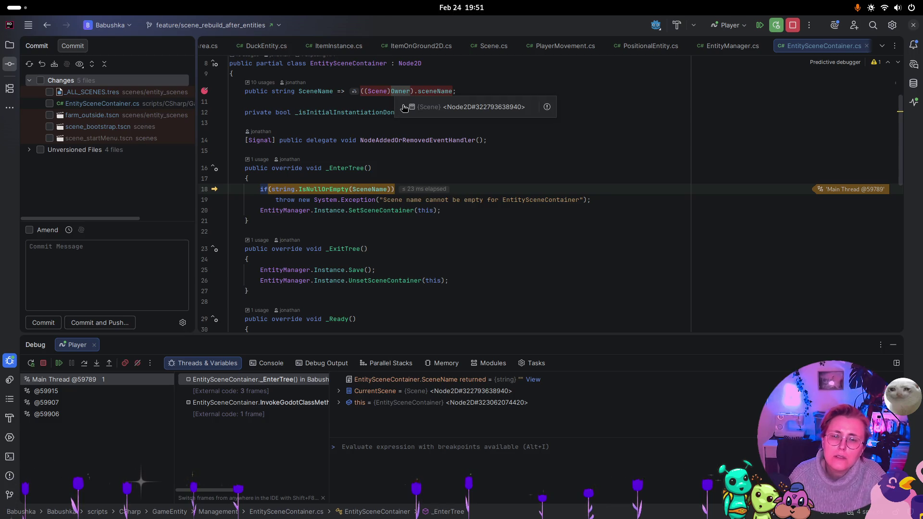
pyautogui.click(404, 106)
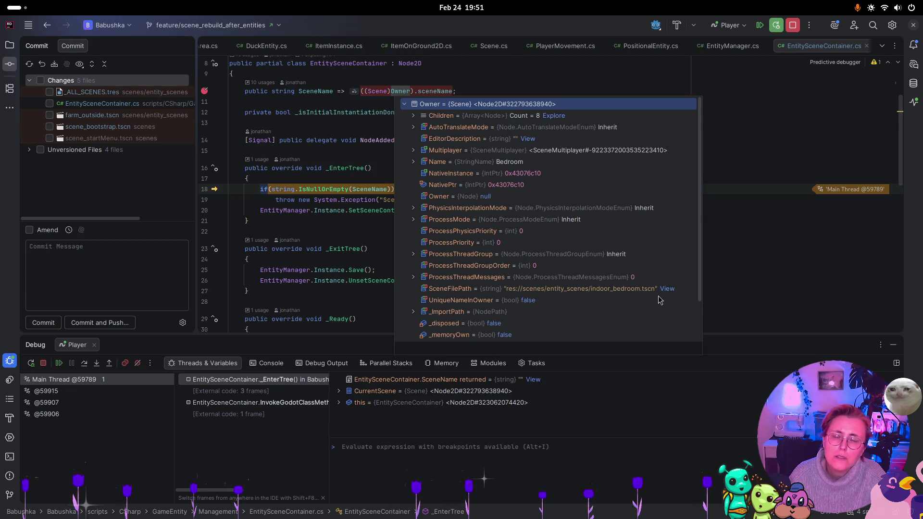
pyautogui.scroll(-2, 619, 218)
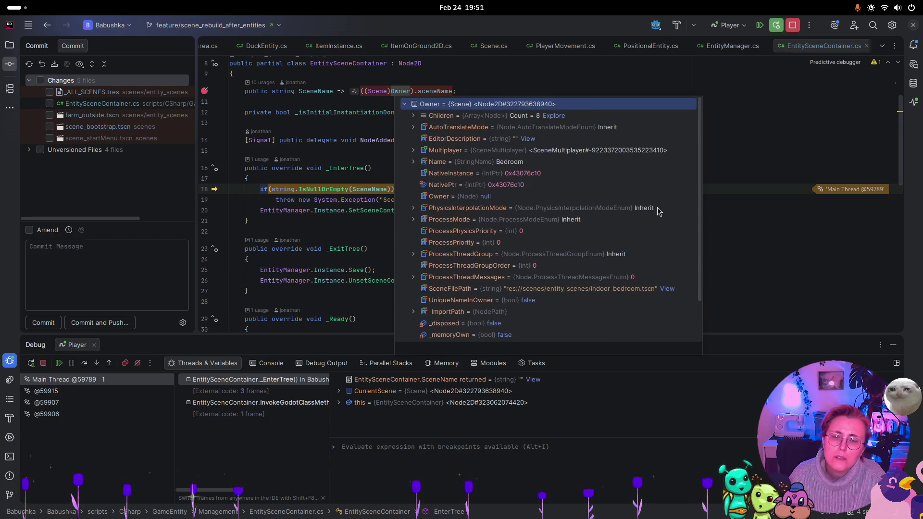
pyautogui.scroll(3, 610, 162)
pyautogui.scroll(1, 605, 161)
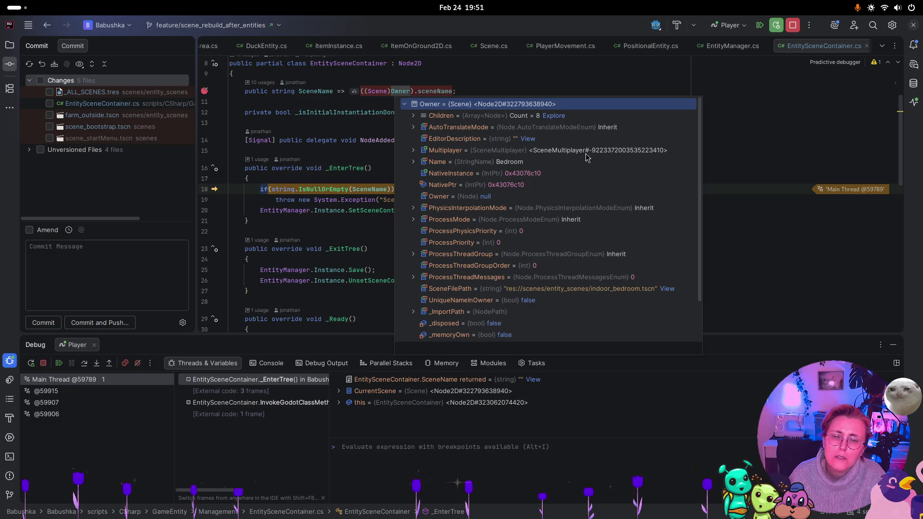
pyautogui.scroll(-4, 476, 166)
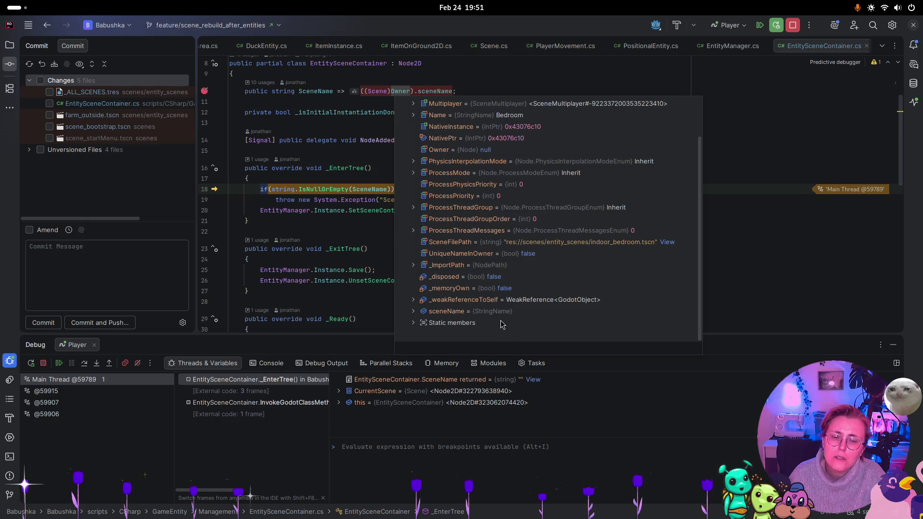
# - Resume the debugger and go to the Scene class declaration
pyautogui.press('F5')
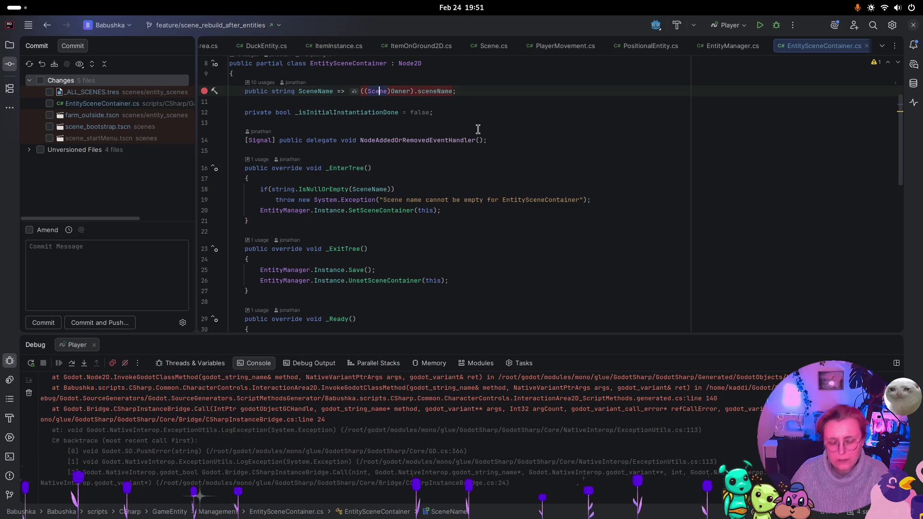
pyautogui.press('F12')
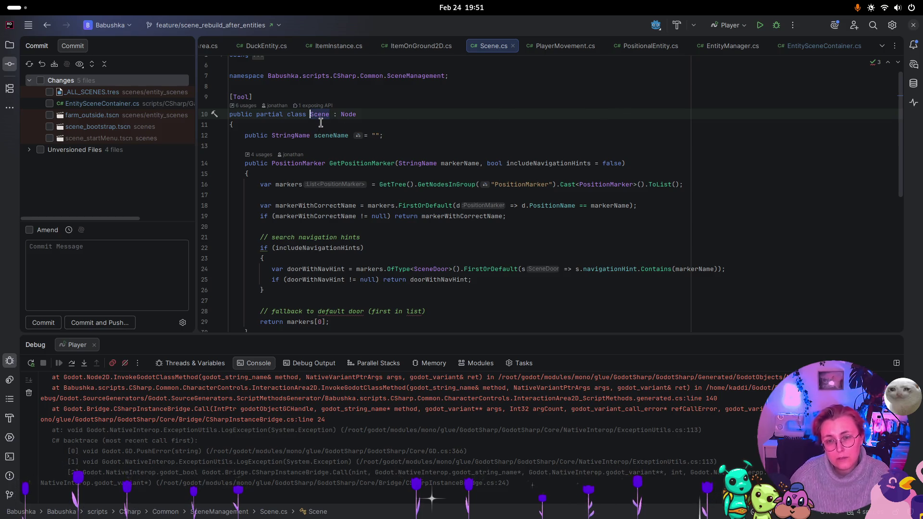
pyautogui.press('super')
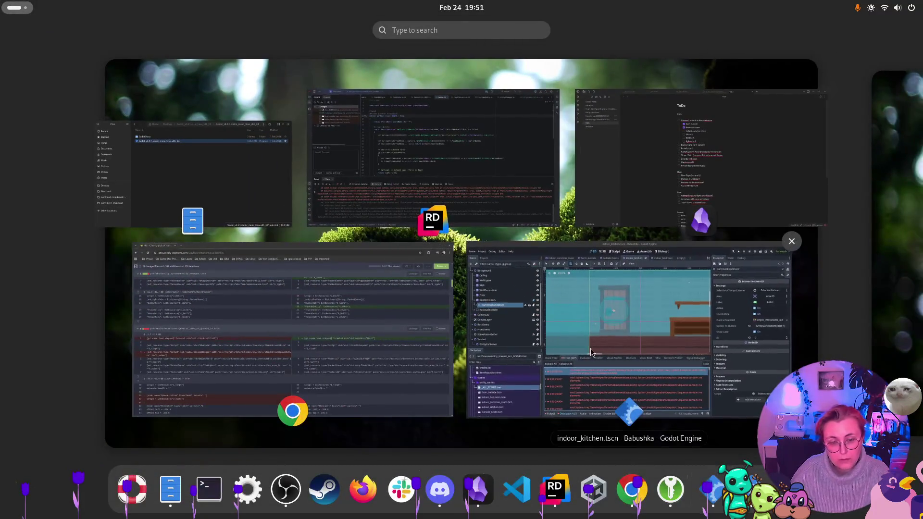
# - In farm_outside, filter the Scene dock by 'scene' and inspect SceneNameSetter and SceneDoor
pyautogui.click(577, 308)
pyautogui.click(341, 64)
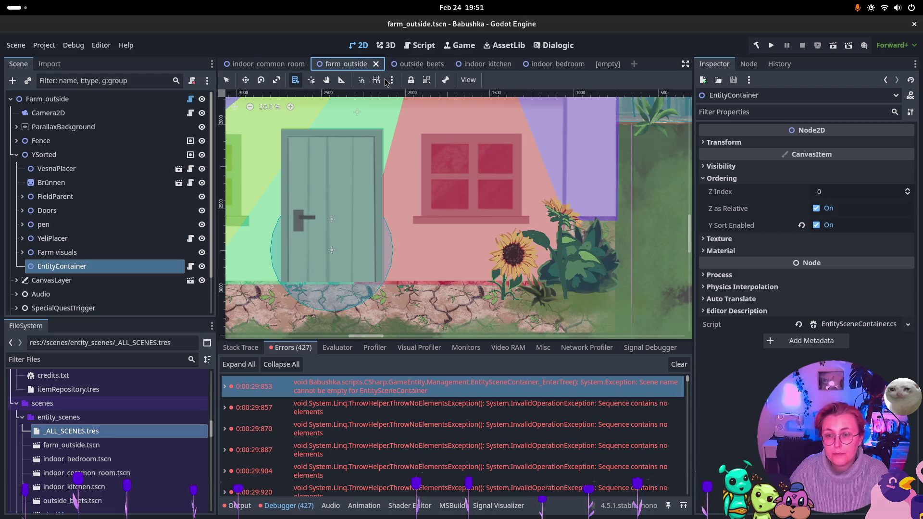
pyautogui.click(124, 81)
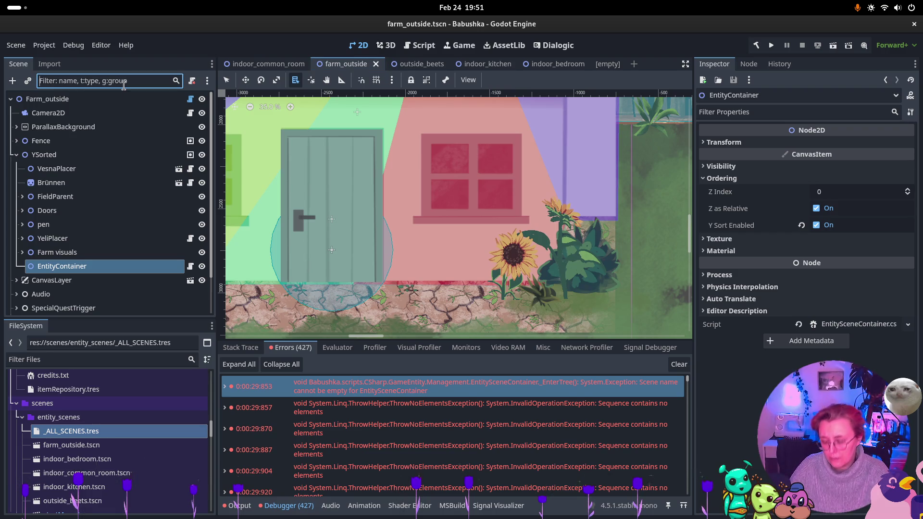
pyautogui.write('scene')
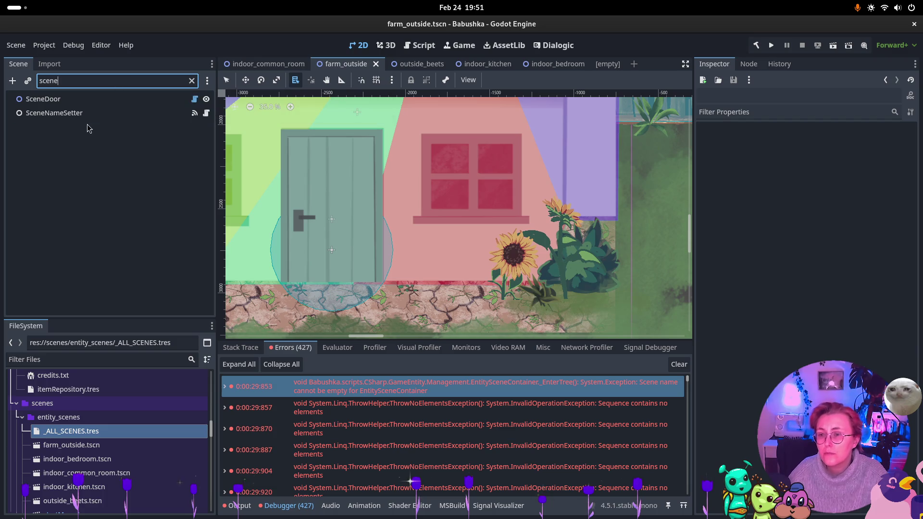
pyautogui.click(91, 115)
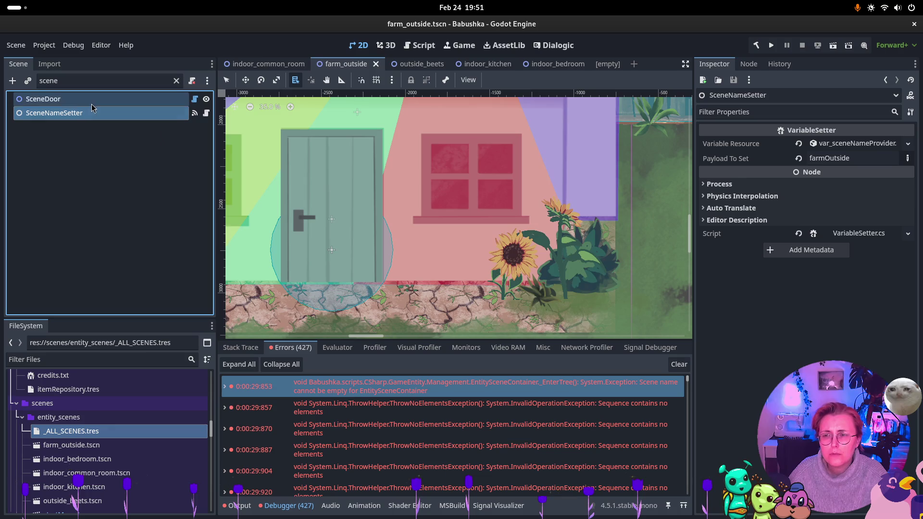
pyautogui.click(93, 102)
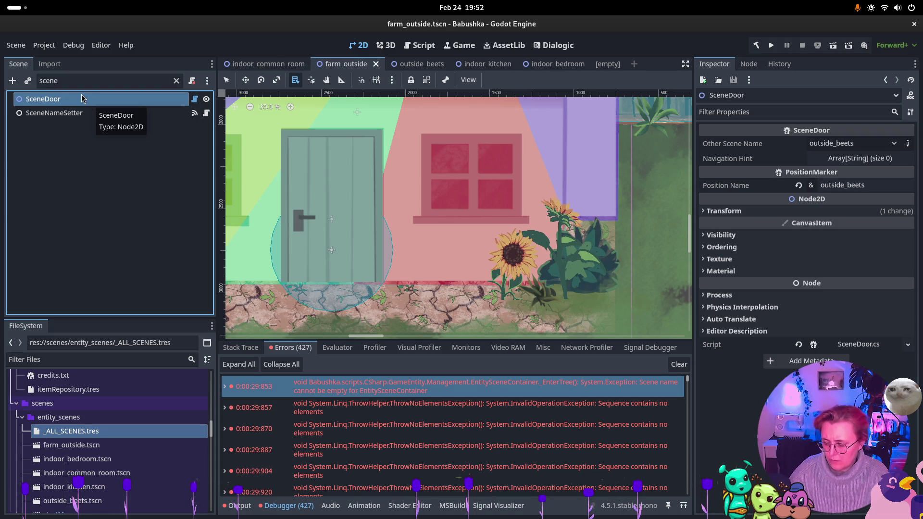
pyautogui.press('super')
pyautogui.click(459, 162)
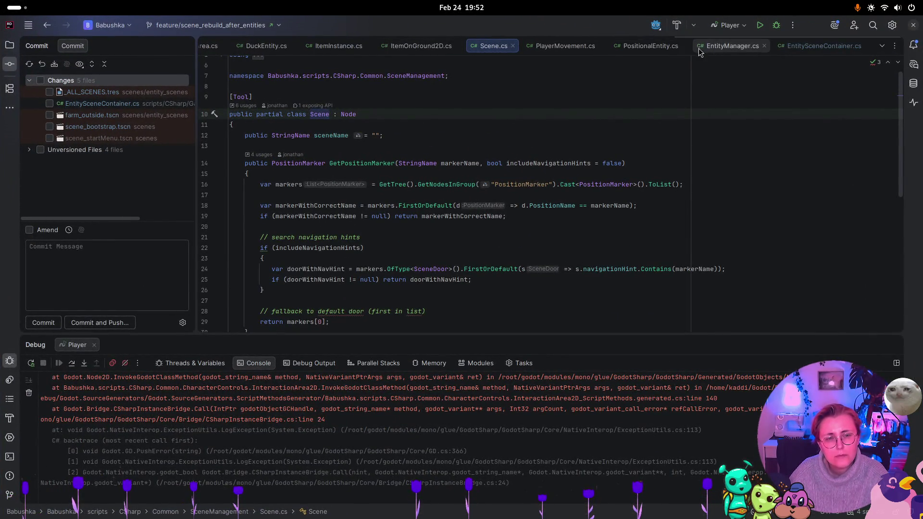
# - Scroll up through Scene.cs to review GetPositionMarker and _EnterTree
pyautogui.scroll(2, 584, 50)
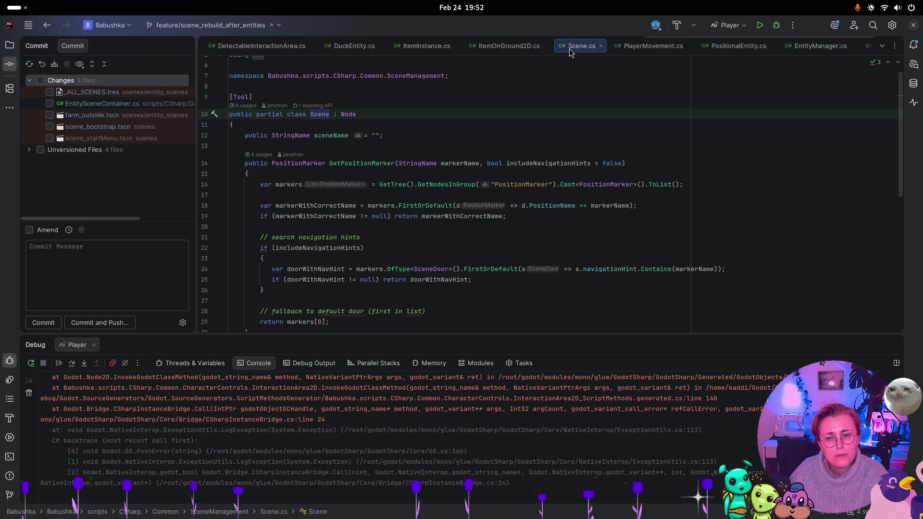
pyautogui.scroll(5, 569, 51)
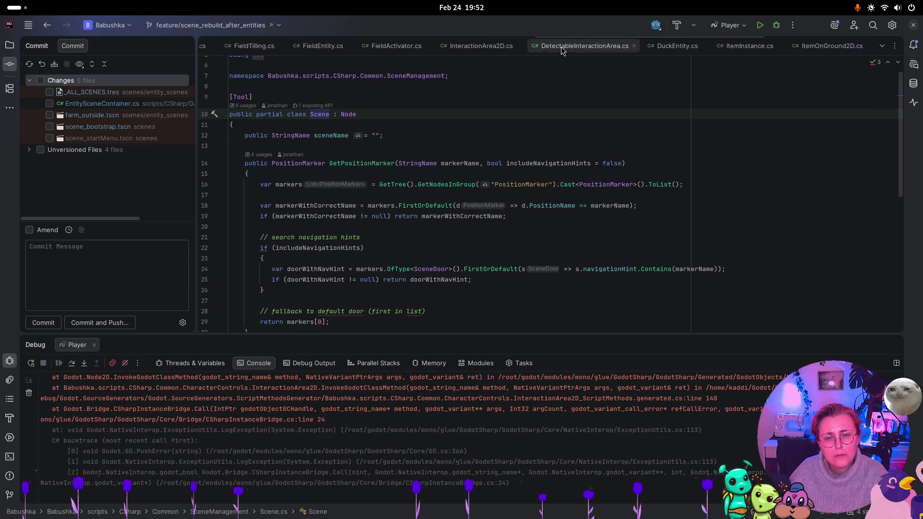
pyautogui.scroll(5, 557, 50)
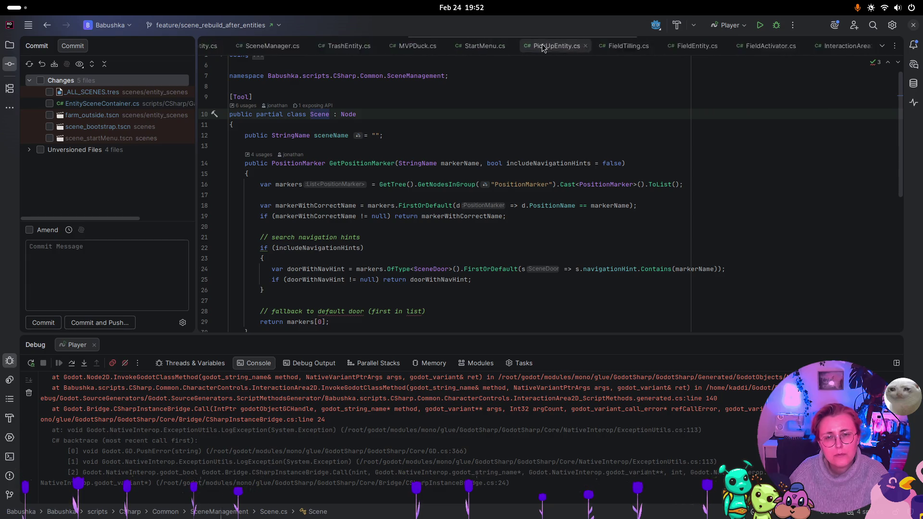
pyautogui.scroll(5, 542, 47)
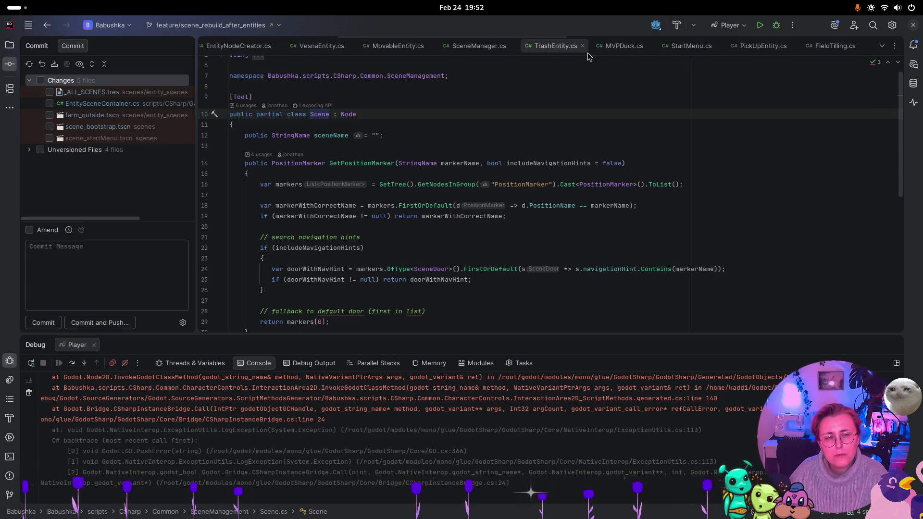
pyautogui.scroll(5, 589, 57)
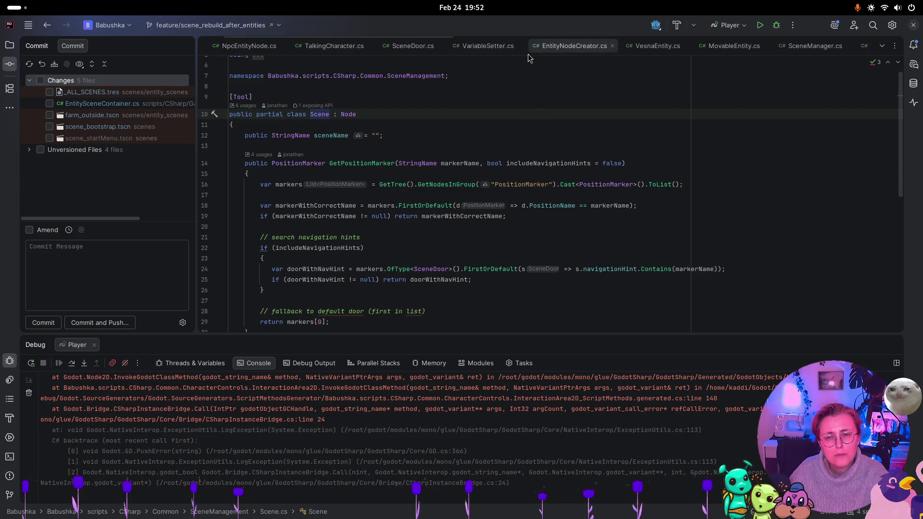
# - Read through the SceneDoor class code
pyautogui.click(412, 46)
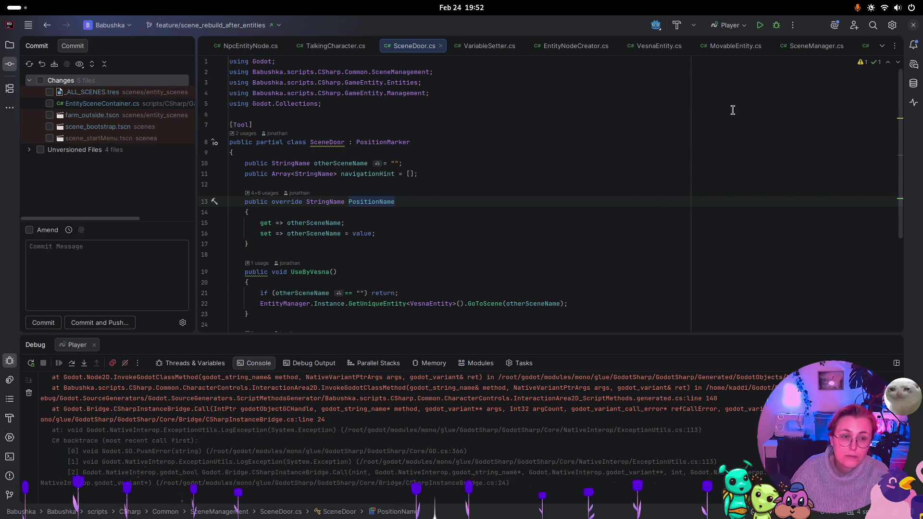
pyautogui.scroll(-5, 773, 72)
pyautogui.scroll(-2, 784, 49)
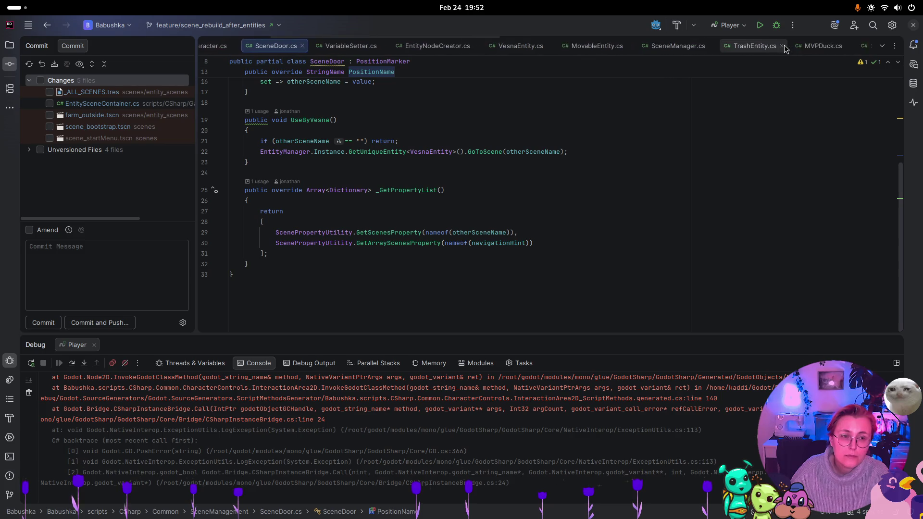
pyautogui.scroll(-4, 785, 48)
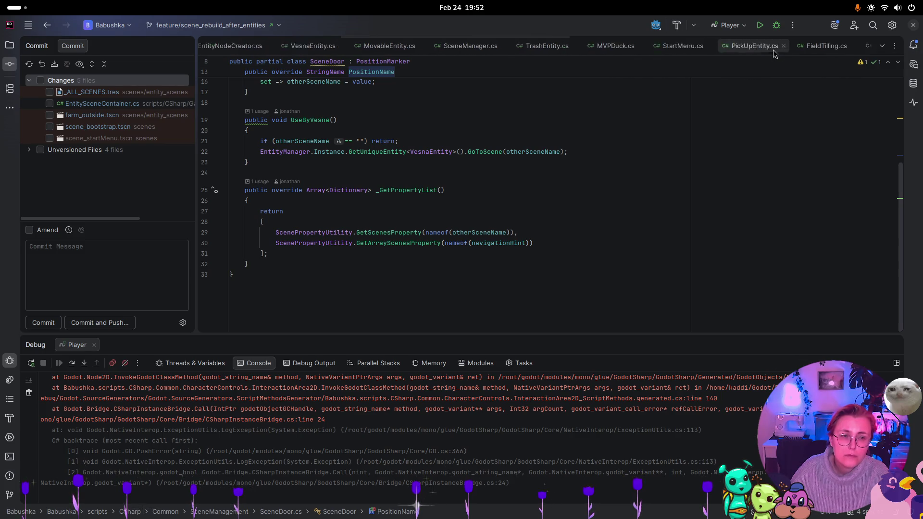
pyautogui.scroll(-6, 773, 53)
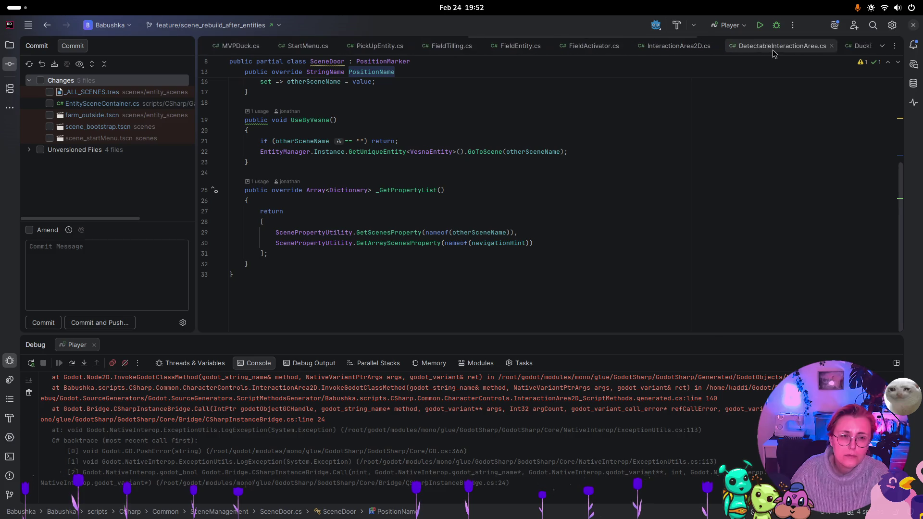
pyautogui.scroll(-6, 772, 50)
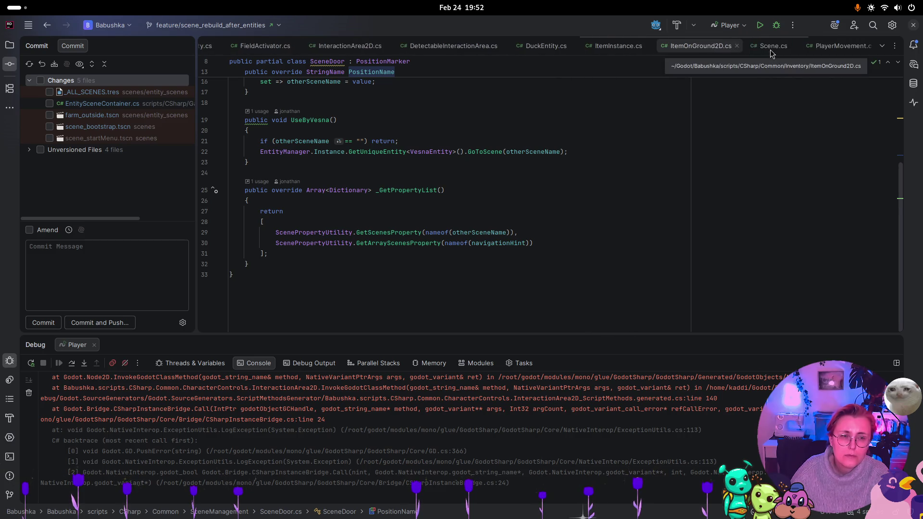
# - Back in Scene.cs, list the usages of the Scene class
pyautogui.click(771, 47)
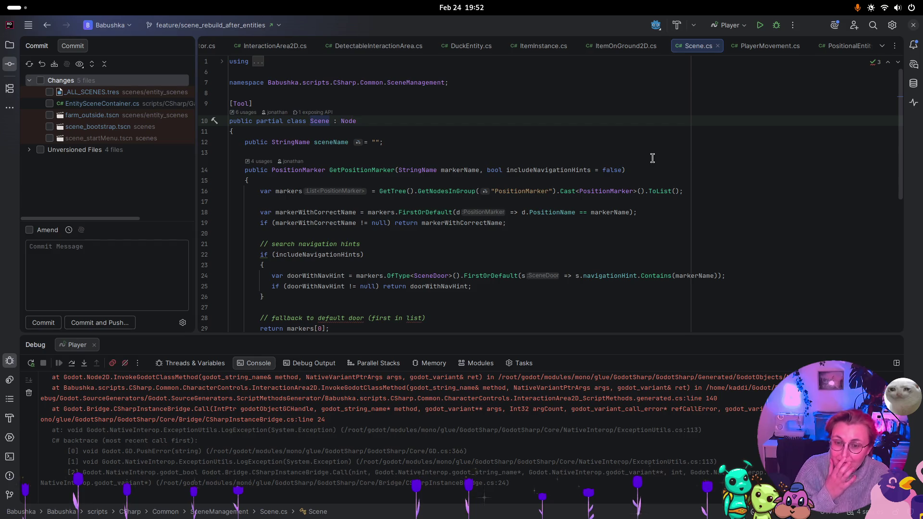
pyautogui.scroll(-5, 652, 158)
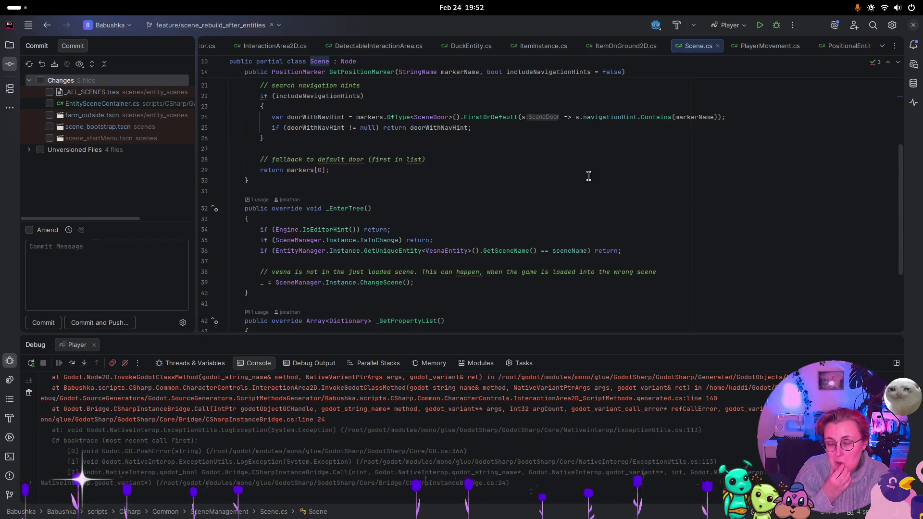
pyautogui.scroll(5, 588, 176)
pyautogui.click(238, 113)
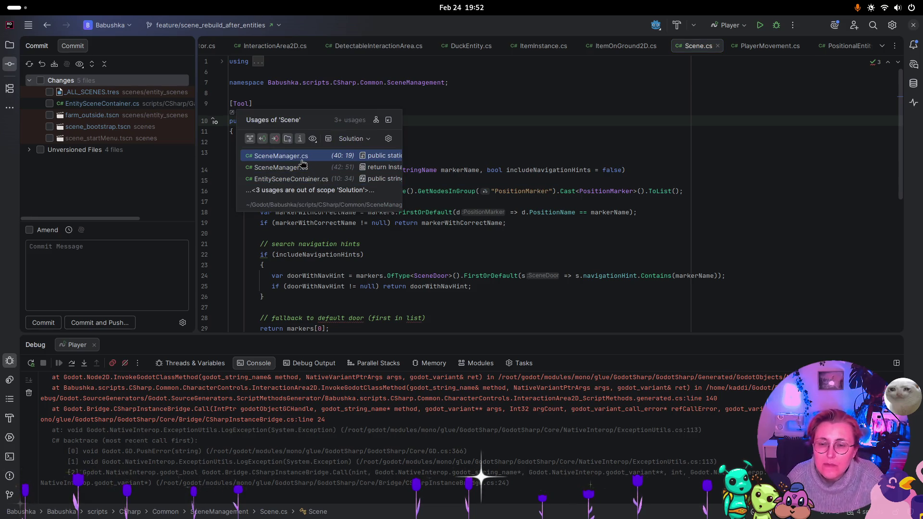
# - Jump to the Scene usage in SceneManager.cs's CurrentScene method, then show the window overview
pyautogui.press('Up')
pyautogui.press('Up')
pyautogui.press('Up')
pyautogui.press('Return')
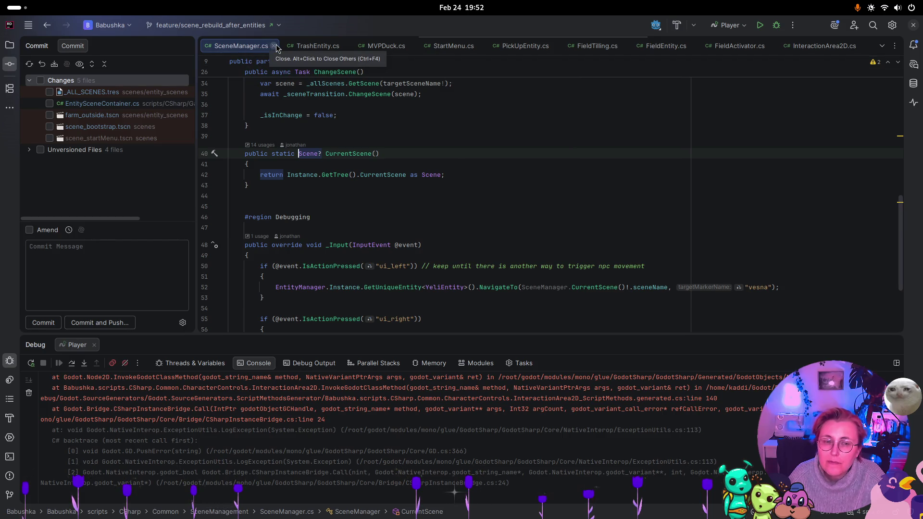
pyautogui.moveTo(292, 97)
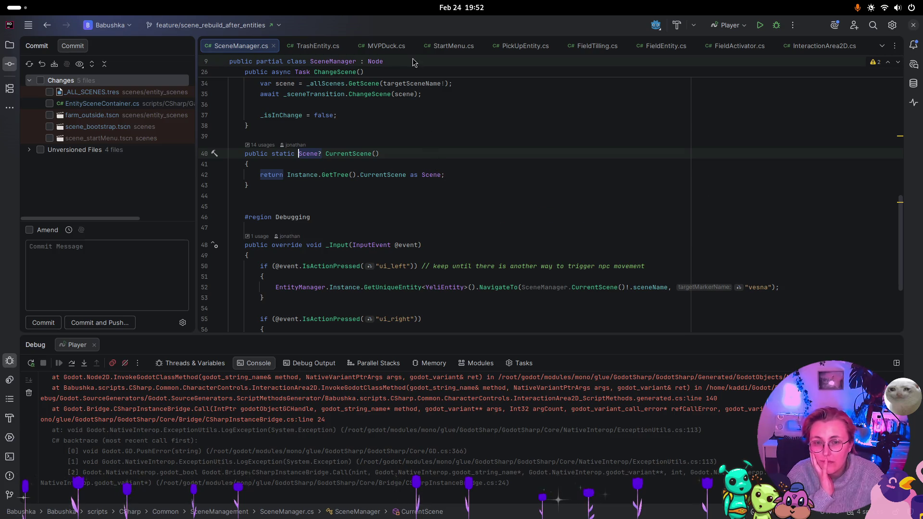
pyautogui.press('super')
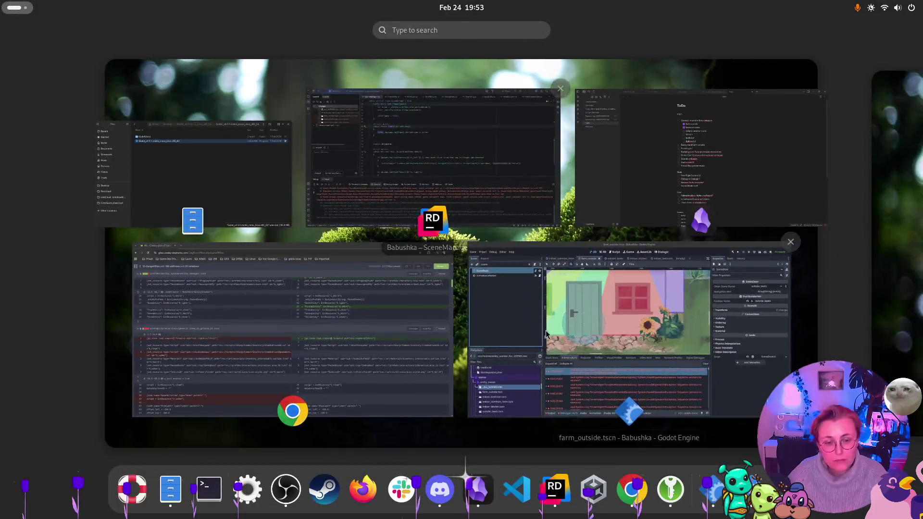
# - Check farm_outside's SceneNameSetter, whose scene name is farmOutside
pyautogui.click(598, 349)
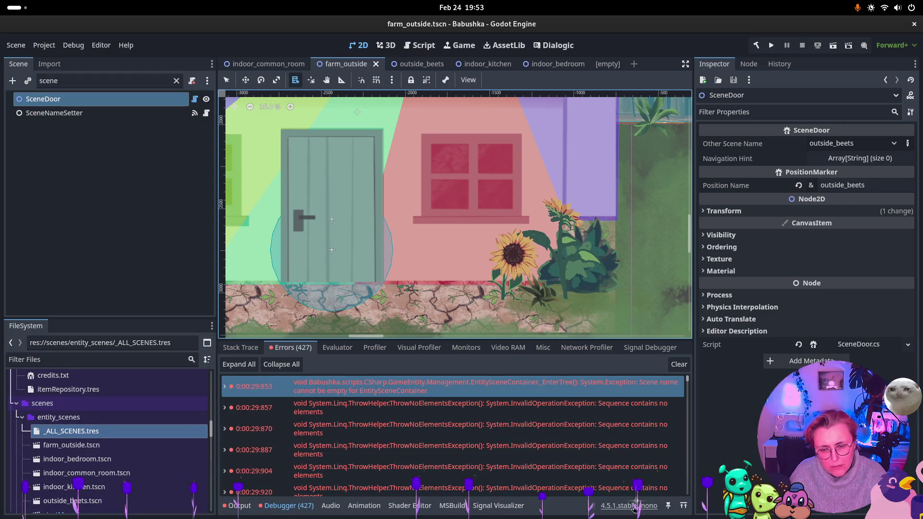
pyautogui.click(91, 113)
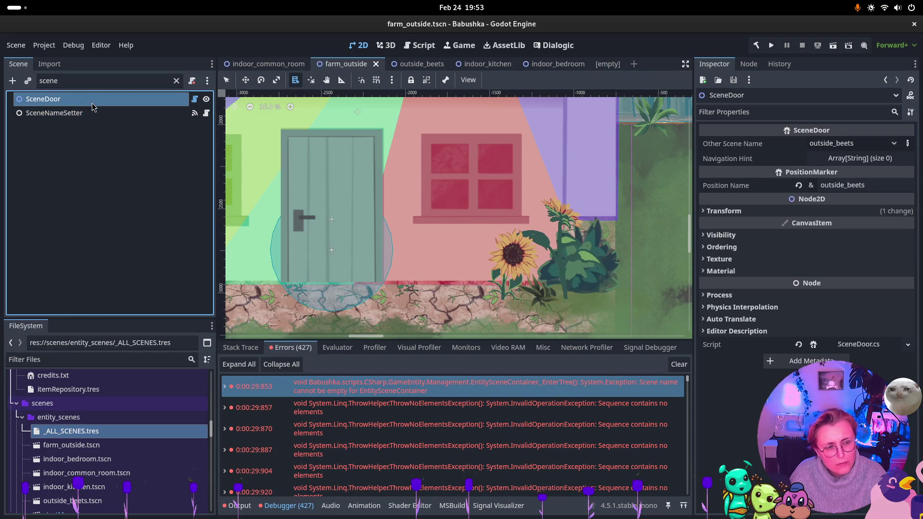
pyautogui.click(93, 114)
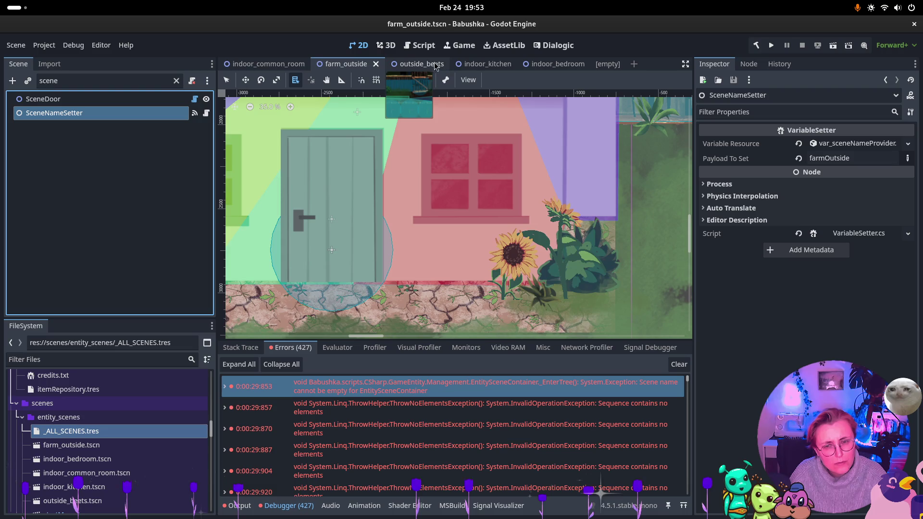
# - In outside_beets, try a 't:Scene' type filter in the Scene dock, then clear it
pyautogui.click(416, 64)
pyautogui.click(97, 79)
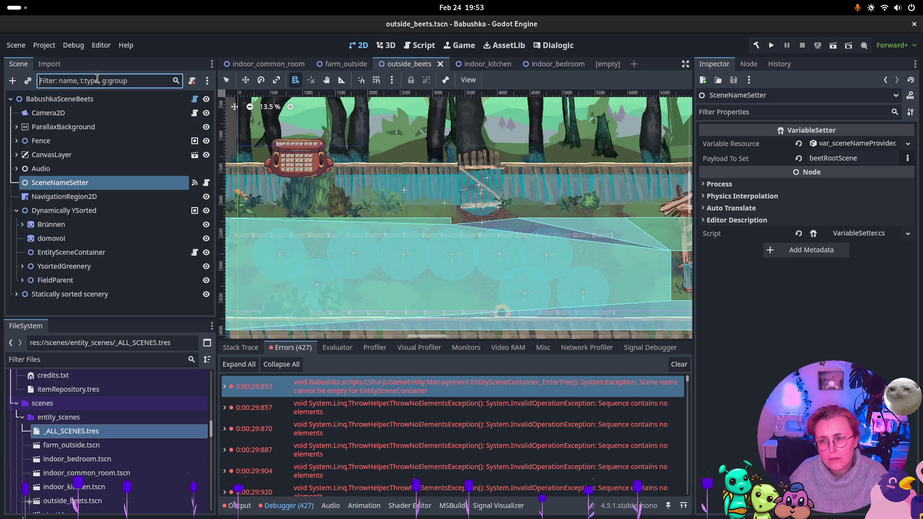
pyautogui.write('t:Scene')
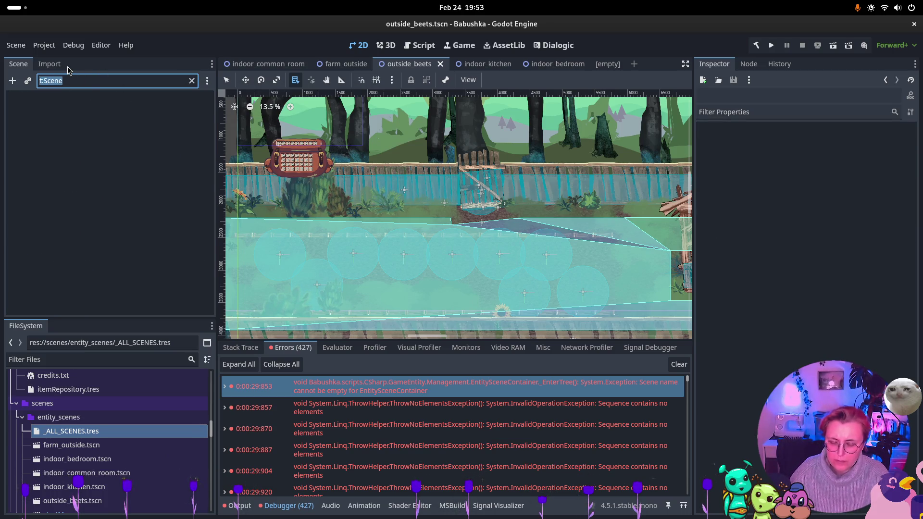
pyautogui.press('BackSpace')
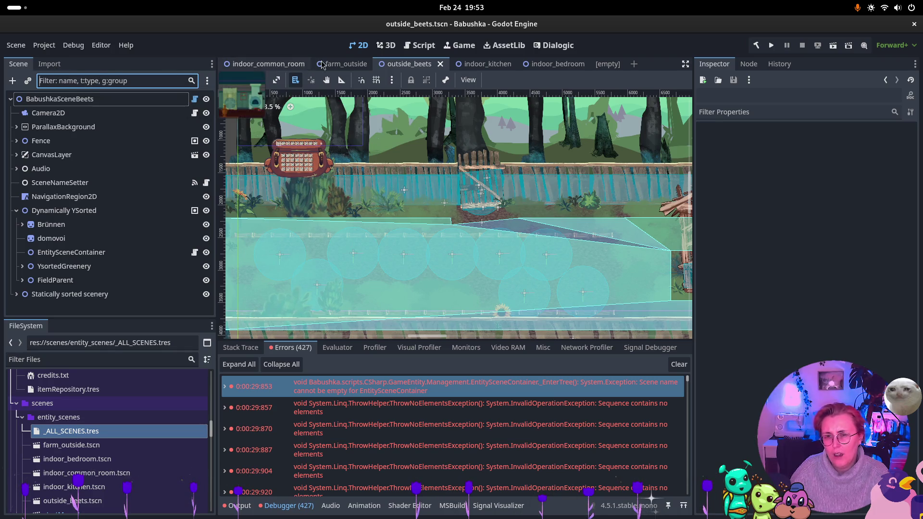
# - Back in farm_outside, filter the node tree by 't:Scene', then clear the filter
pyautogui.click(325, 64)
pyautogui.click(75, 76)
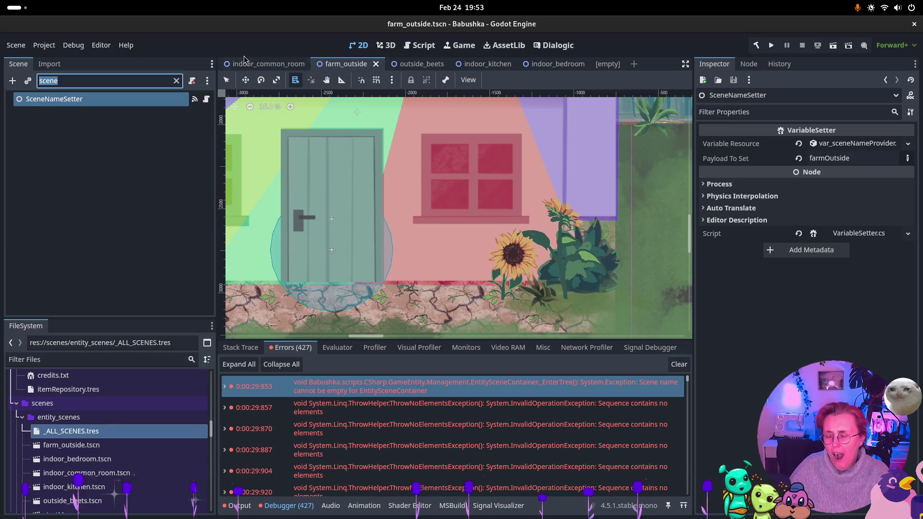
pyautogui.press('BackSpace')
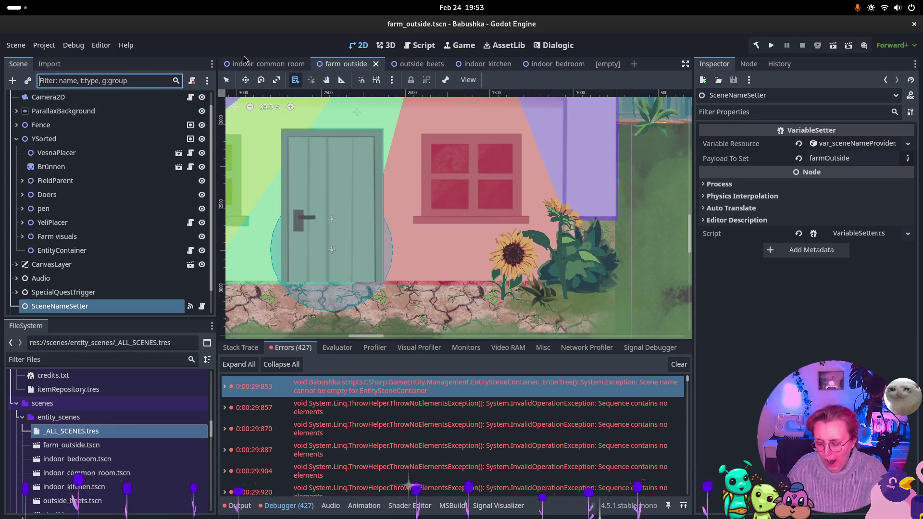
pyautogui.write('t:Scene')
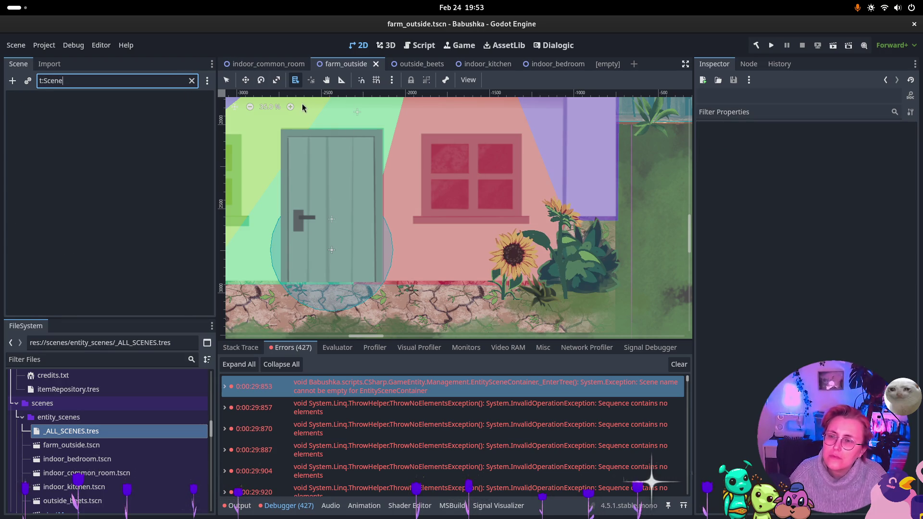
pyautogui.hotkey('ctrl', 'a')
pyautogui.press('BackSpace')
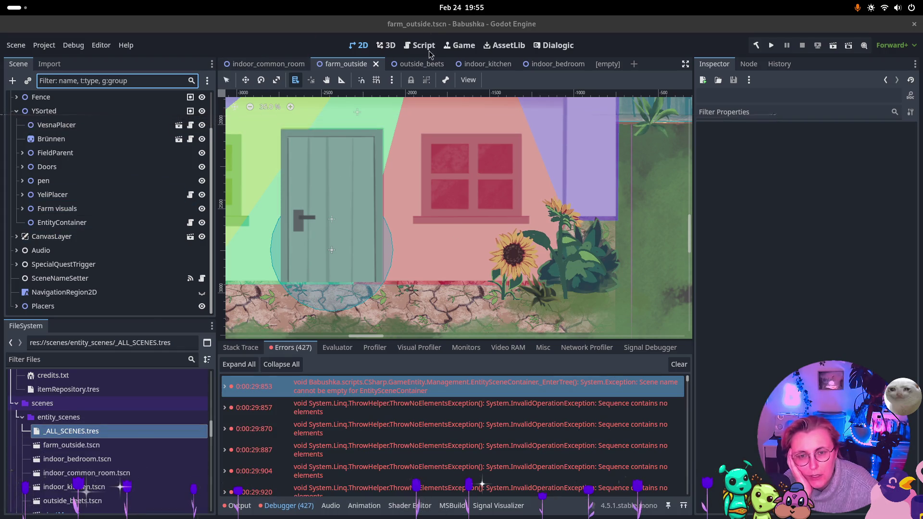
# - Flip through outside_beets and farm_outside, ending on the indoor_common_room scene
pyautogui.click(399, 67)
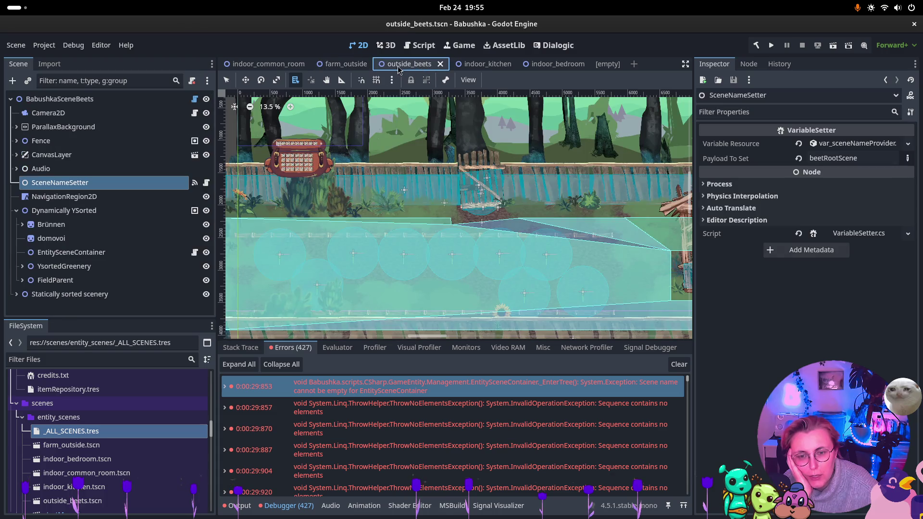
pyautogui.click(347, 64)
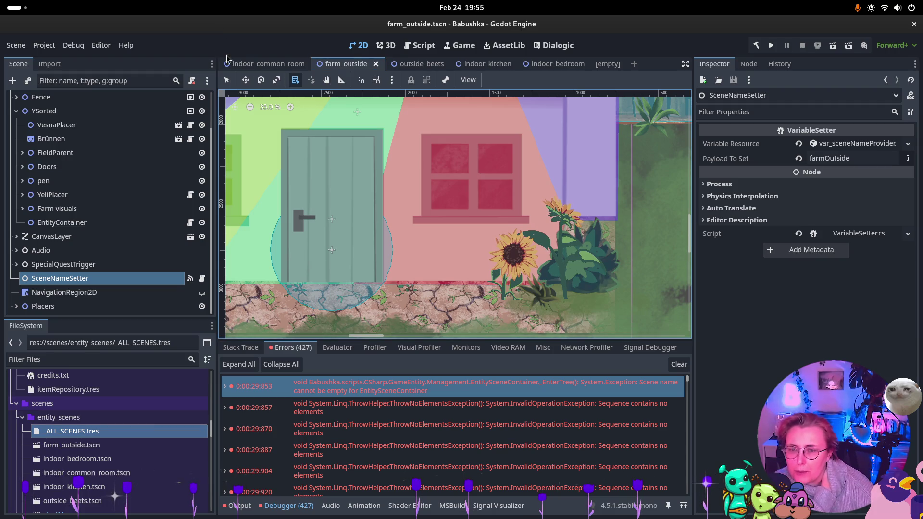
pyautogui.click(259, 69)
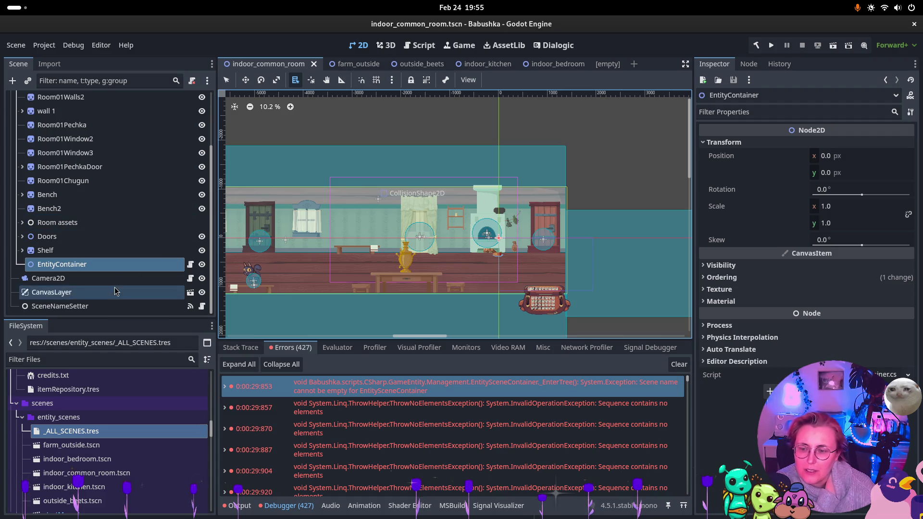
# - Inspect indoor_common_room's SceneNameSetter and EntityContainer, toggle farm_outside's YSorted group, then show outside_beets
pyautogui.click(132, 306)
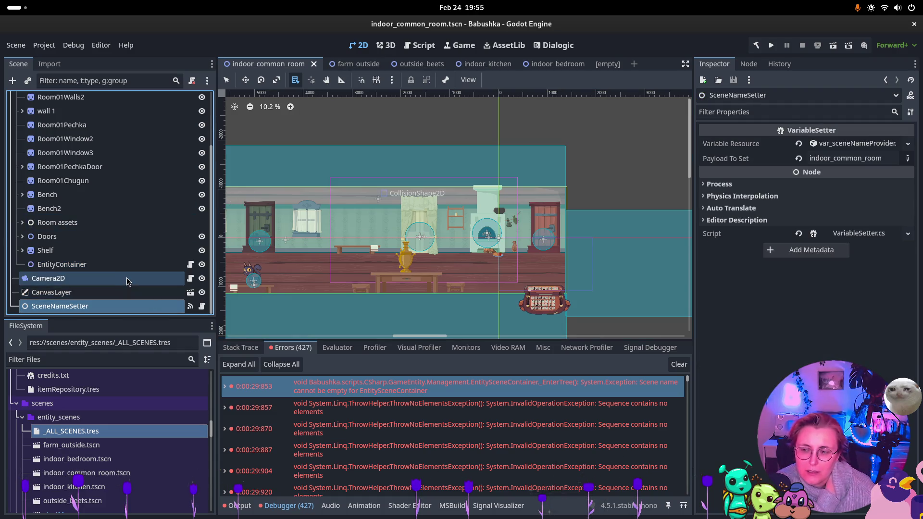
pyautogui.click(123, 271)
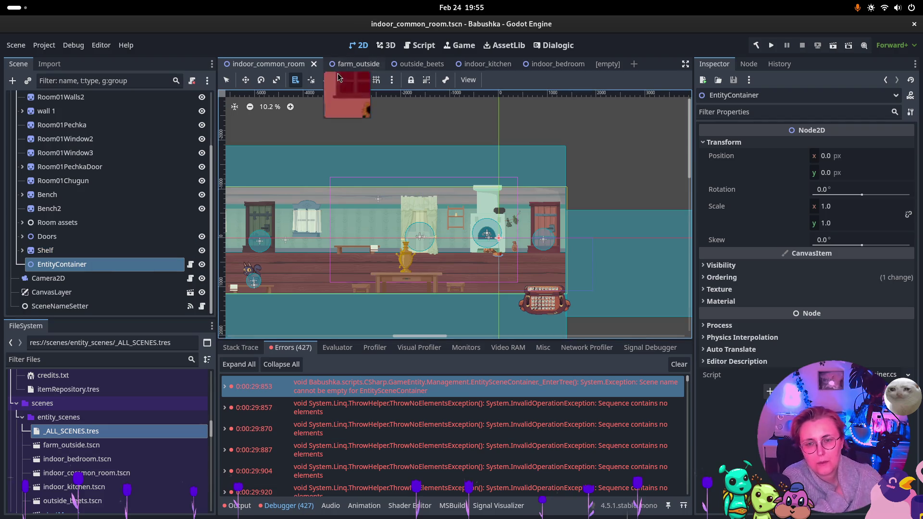
pyautogui.click(348, 64)
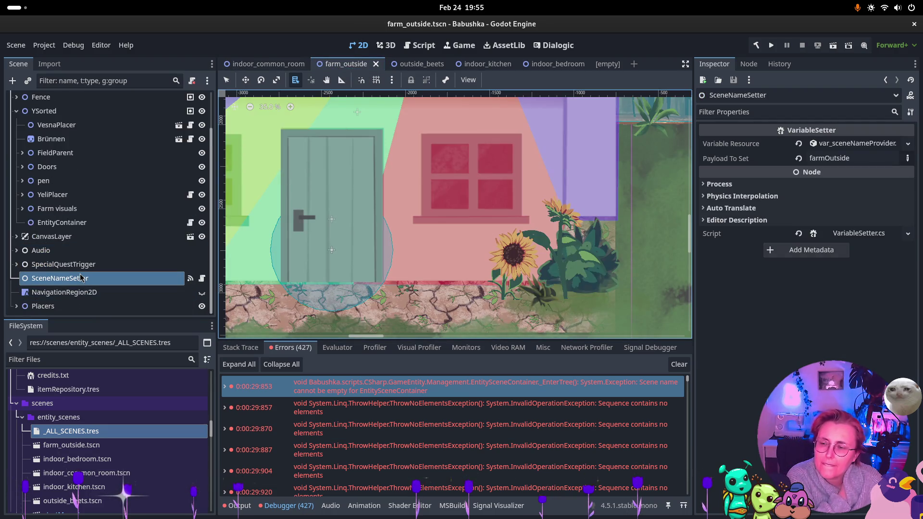
pyautogui.scroll(3, 85, 267)
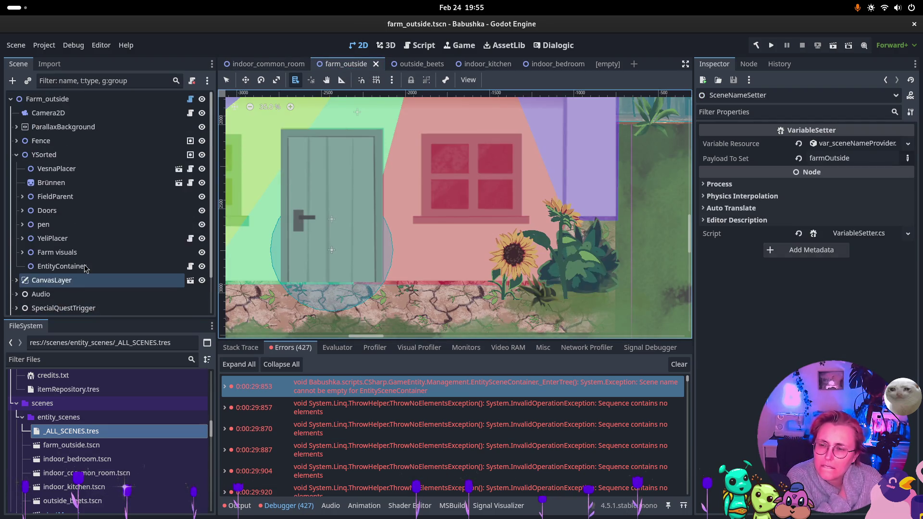
pyautogui.click(17, 155)
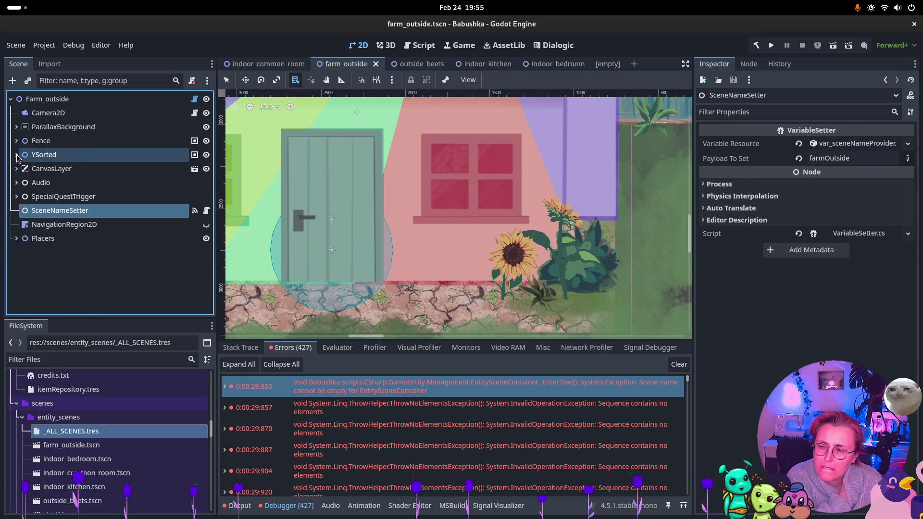
pyautogui.click(17, 155)
pyautogui.click(308, 64)
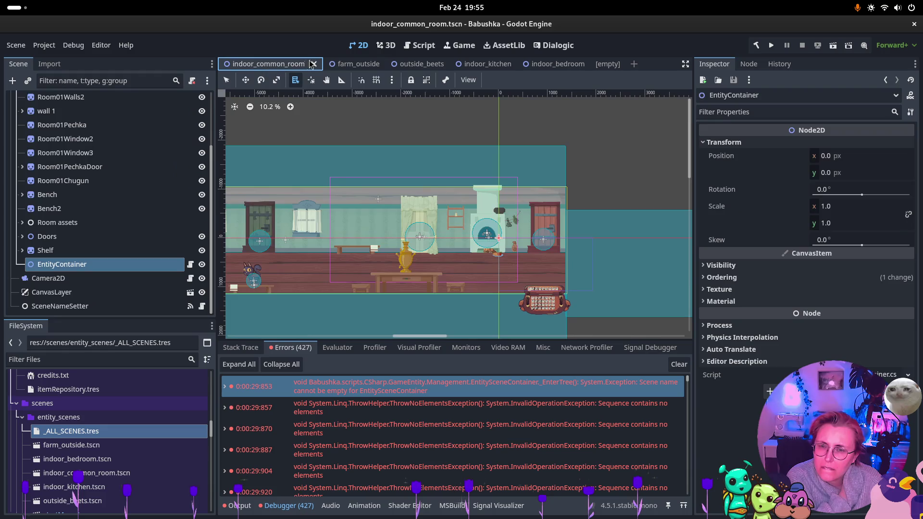
pyautogui.click(410, 64)
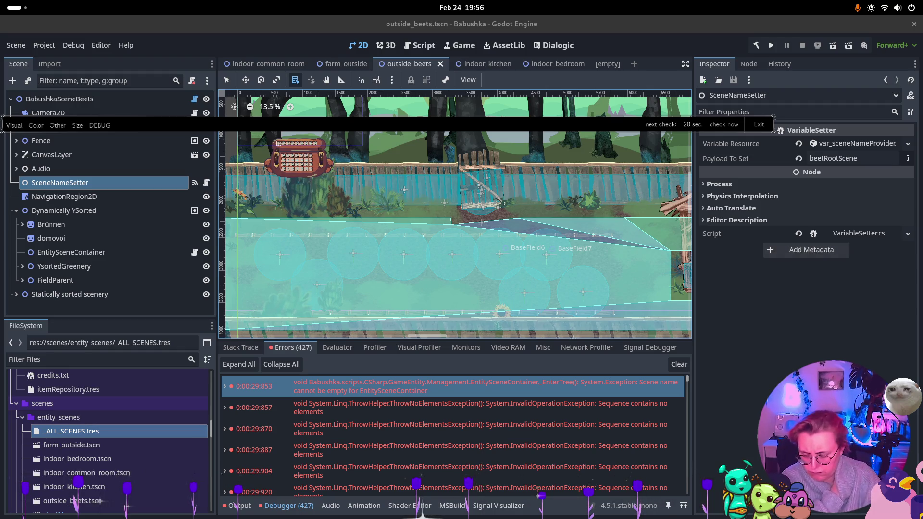
# - Open the empty-scene-name debugger error's source in EntitySceneContainer.cs in Rider
pyautogui.press('super')
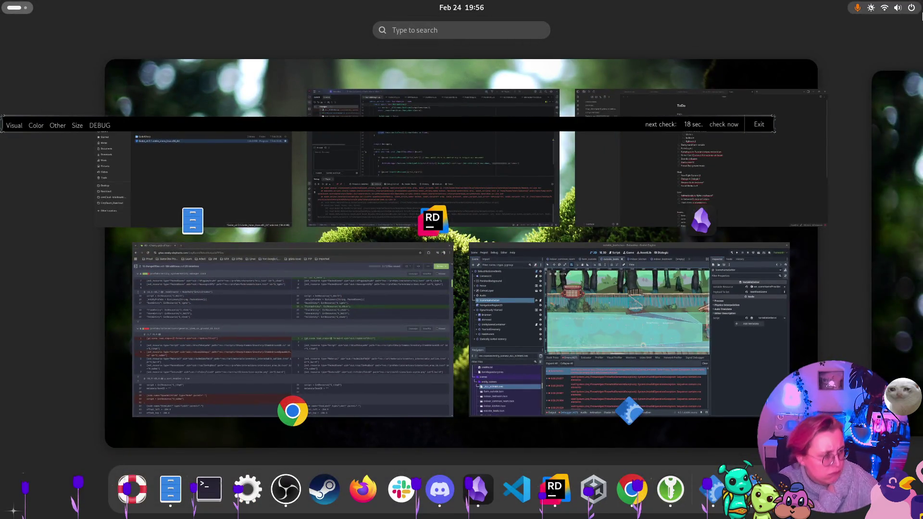
pyautogui.press('super')
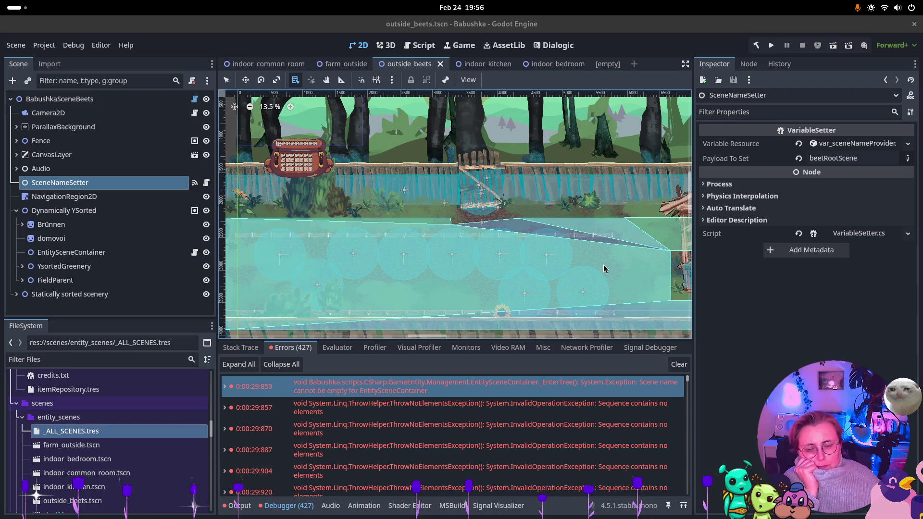
pyautogui.click(385, 406)
pyautogui.click(491, 428)
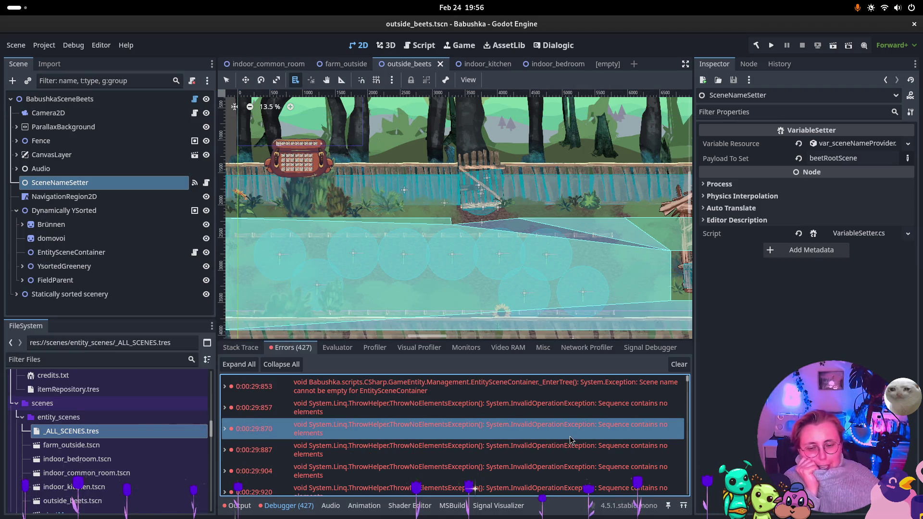
pyautogui.moveTo(570, 440)
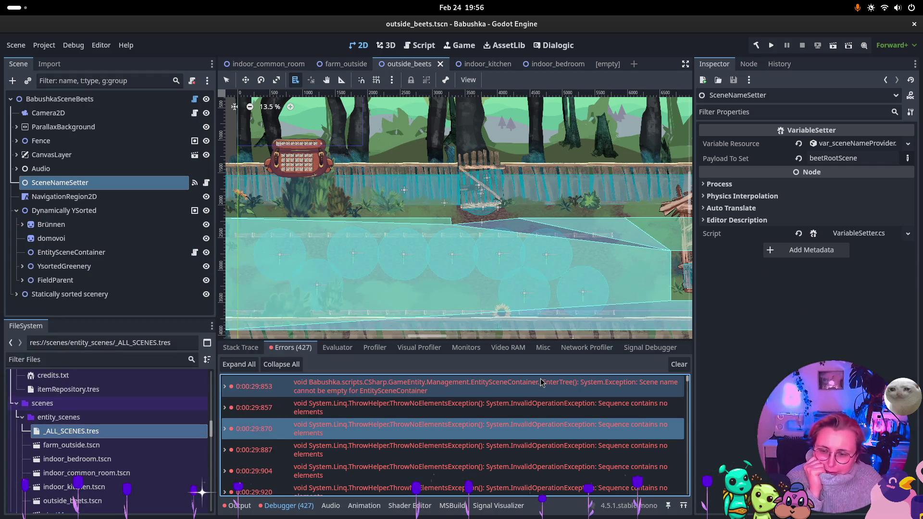
pyautogui.doubleClick(471, 394)
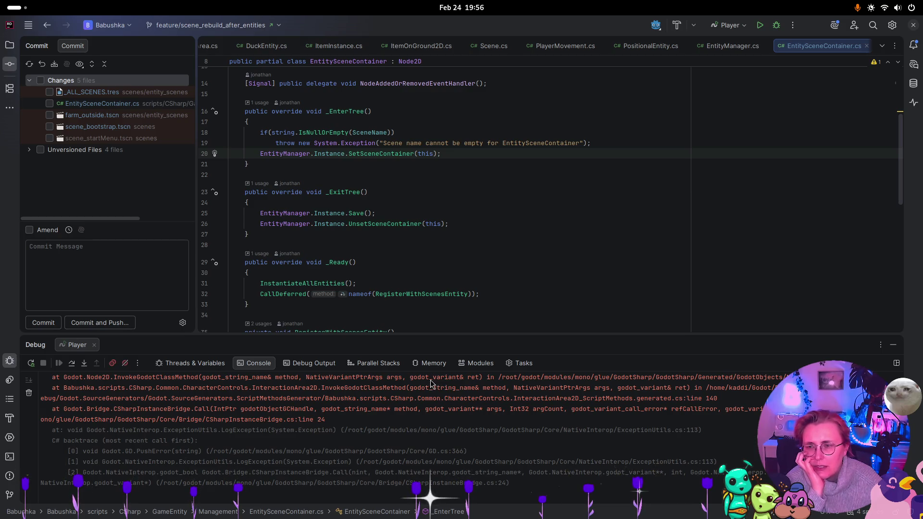
# - Expand and collapse Rider's four unversioned scene files, then head back toward the Godot window
pyautogui.click(30, 152)
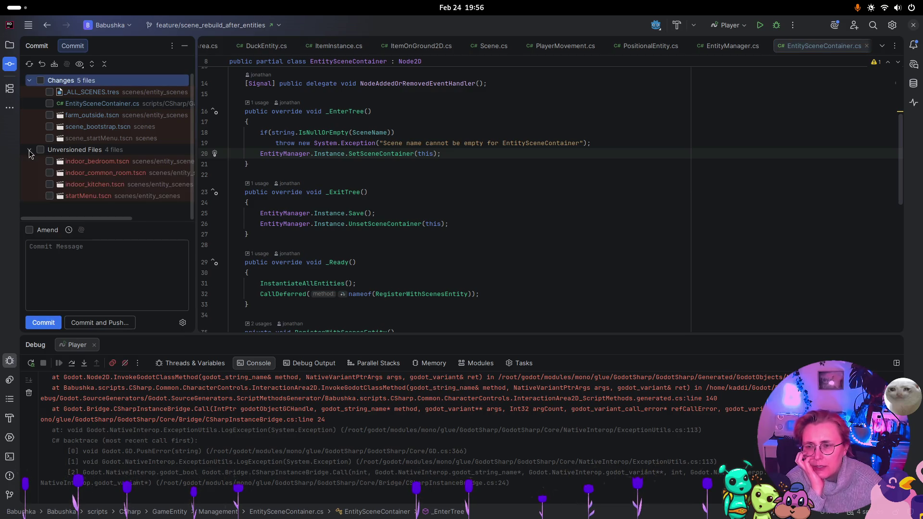
pyautogui.click(30, 153)
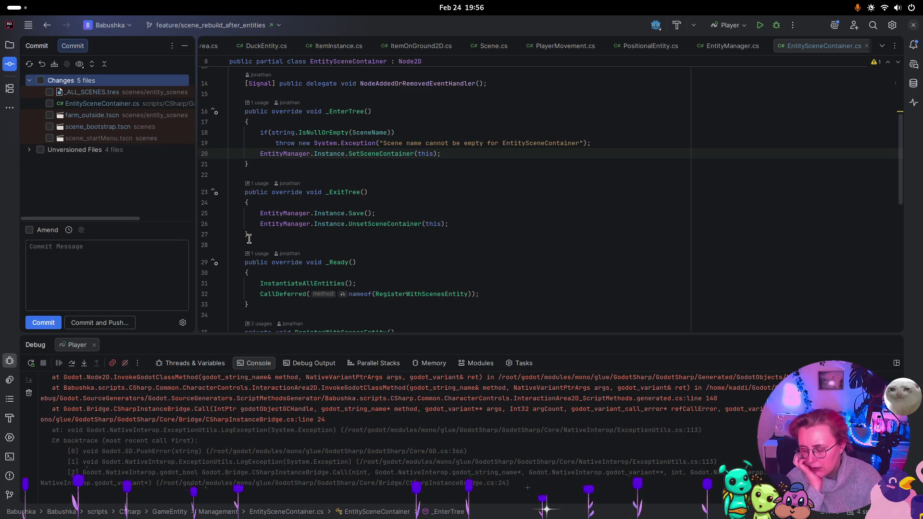
pyautogui.press('super')
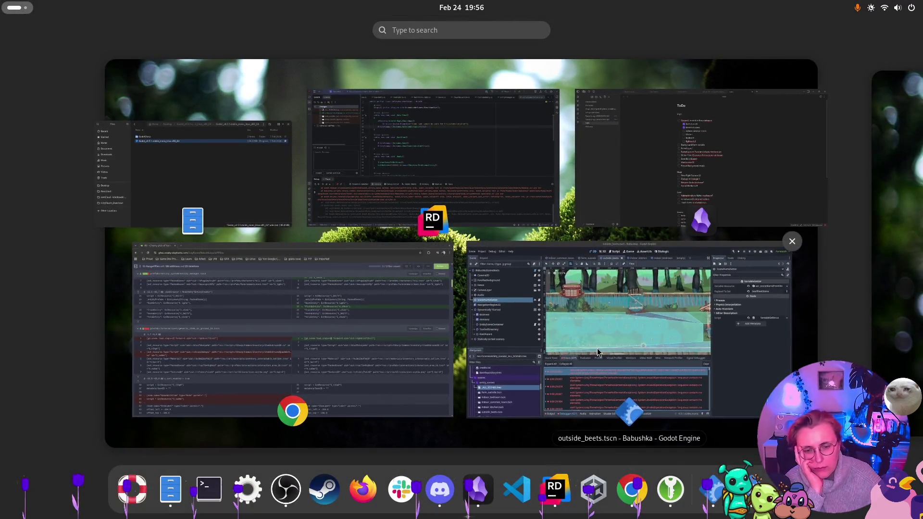
pyautogui.click(620, 307)
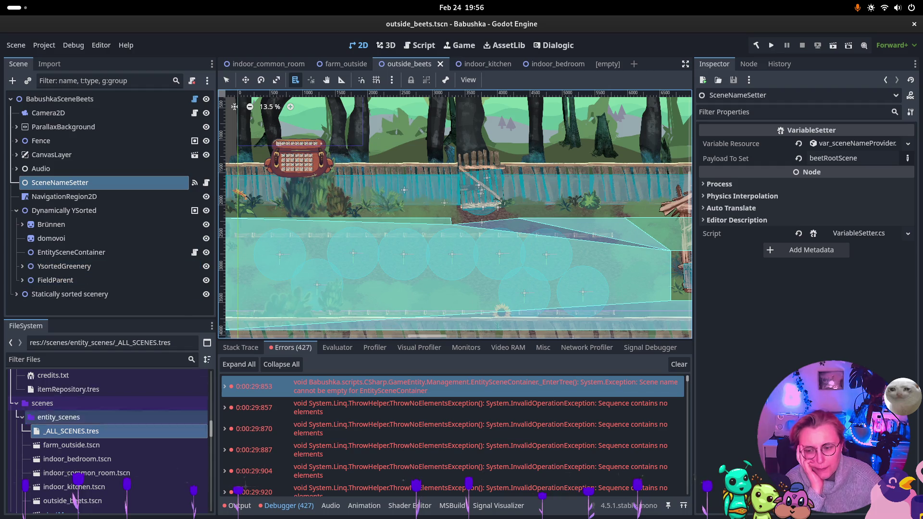
# - Drag indoor_kitchen's Ysorted above SceneNameSetter, then open indoor_bedroom's EntityContainer script
pyautogui.click(483, 66)
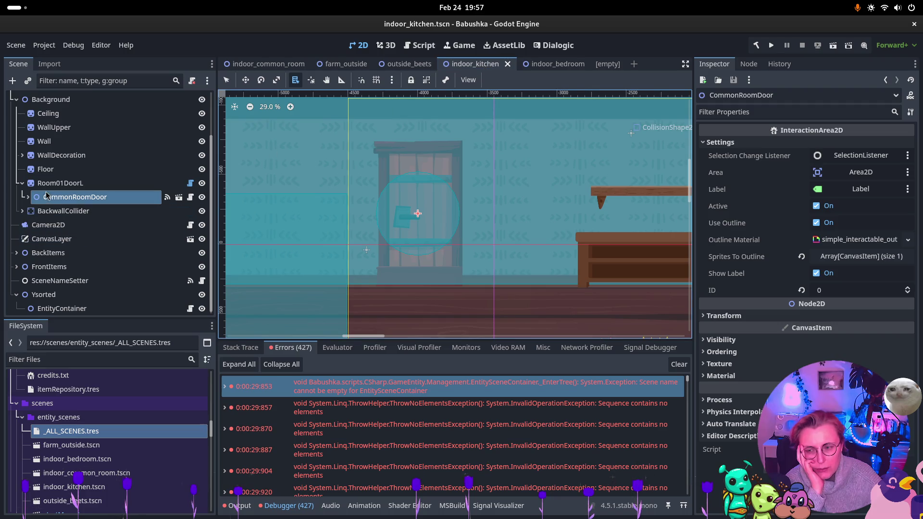
pyautogui.click(22, 183)
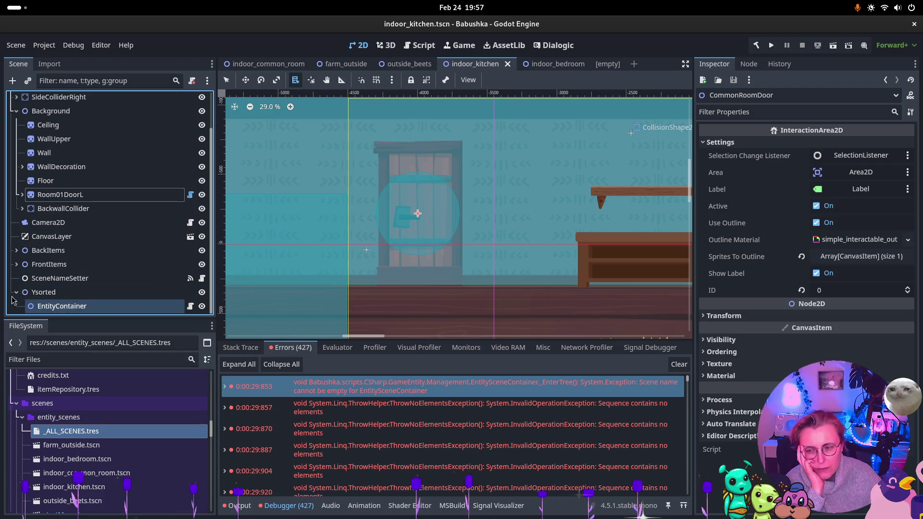
pyautogui.moveTo(32, 292)
pyautogui.mouseDown()
pyautogui.moveTo(41, 226)
pyautogui.moveTo(41, 271)
pyautogui.mouseUp()
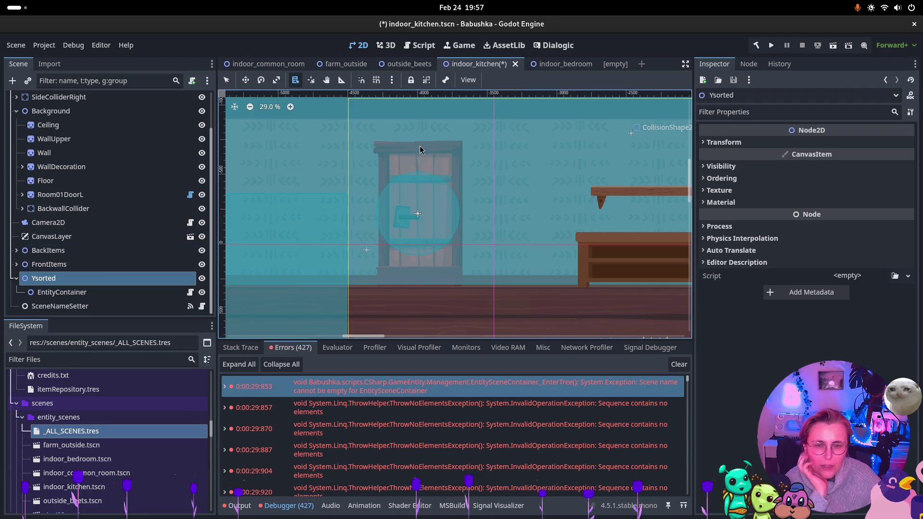
pyautogui.click(568, 66)
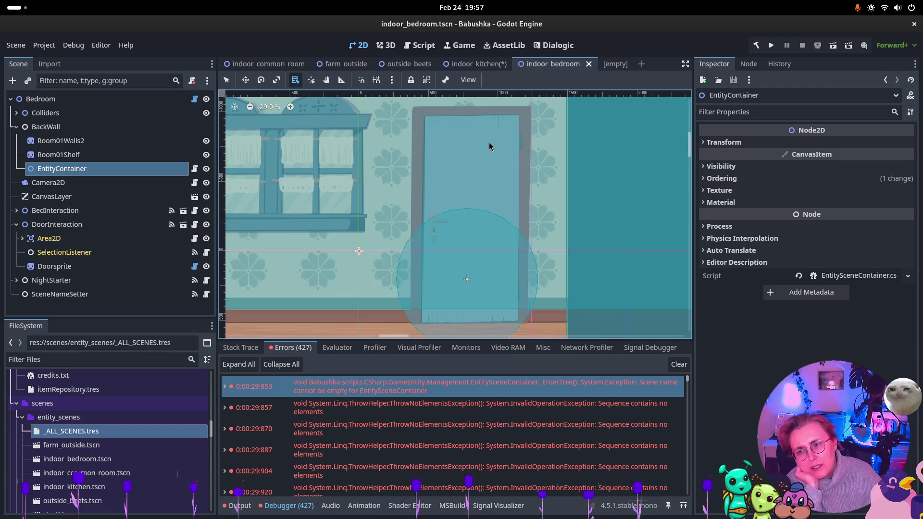
pyautogui.click(884, 278)
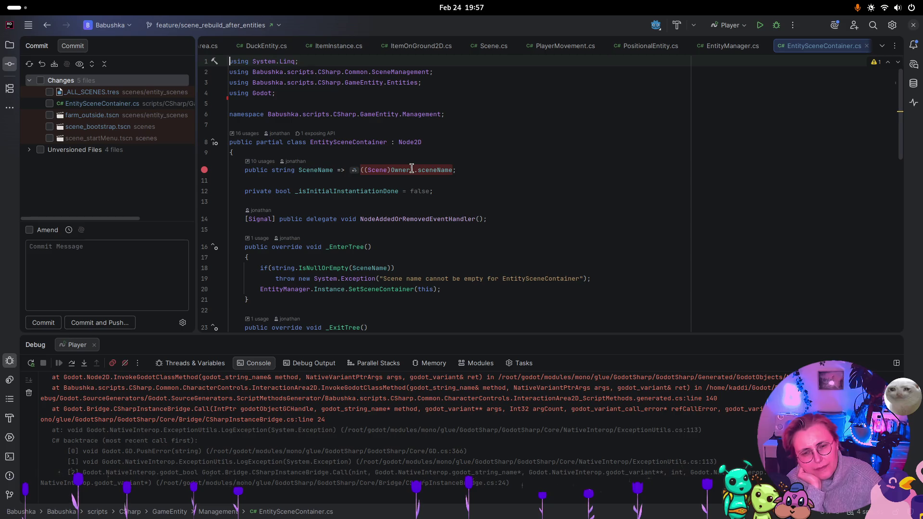
# - Read Rider's quick docs for Owner in EntitySceneContainer.cs, then return to the Godot editor
pyautogui.moveTo(401, 170)
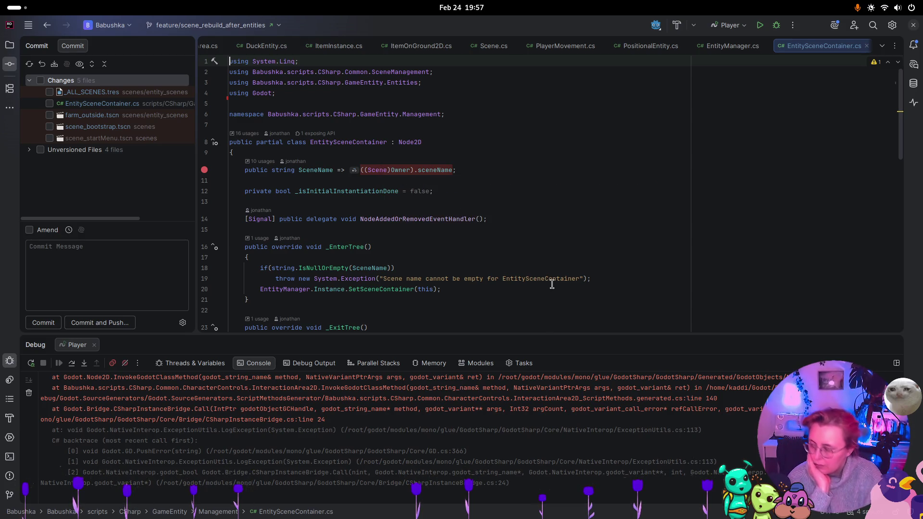
pyautogui.press('super')
pyautogui.click(584, 313)
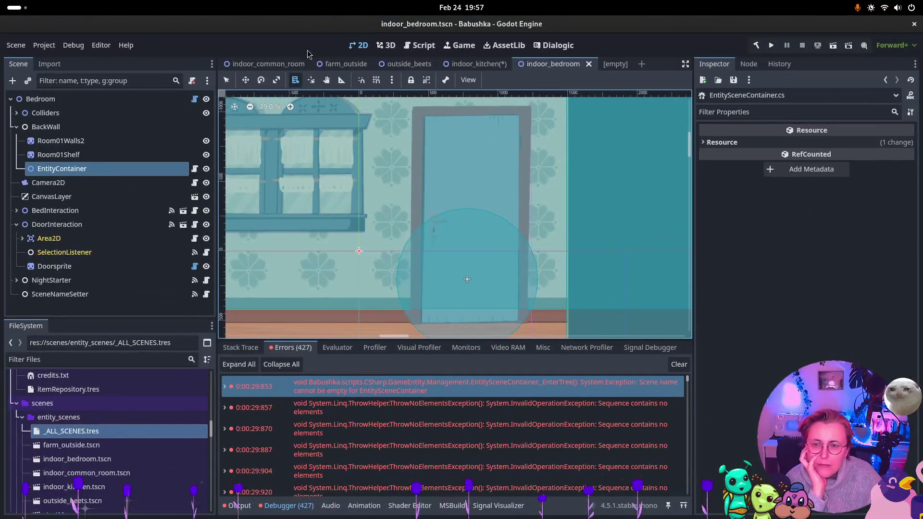
# - Check the Farm_outside root's scene name, then move to the indoor_common_room scene
pyautogui.click(341, 64)
pyautogui.scroll(1, 108, 110)
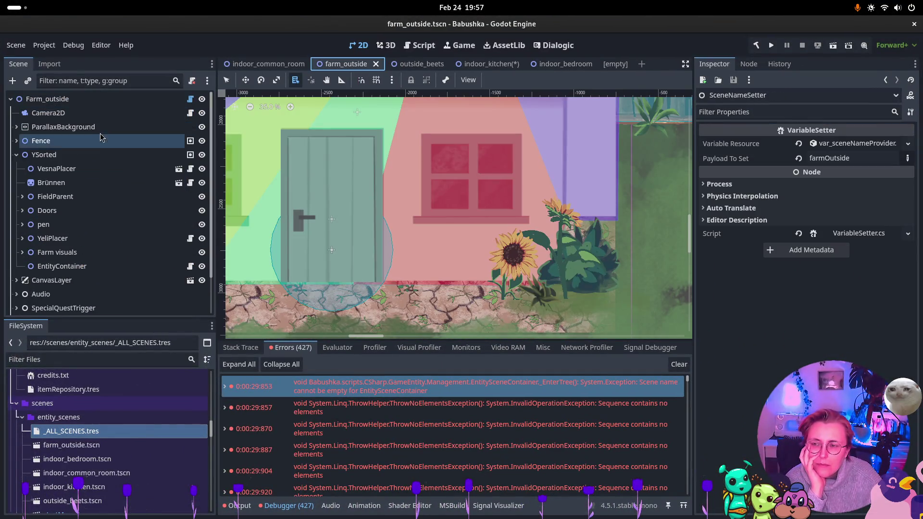
pyautogui.click(89, 100)
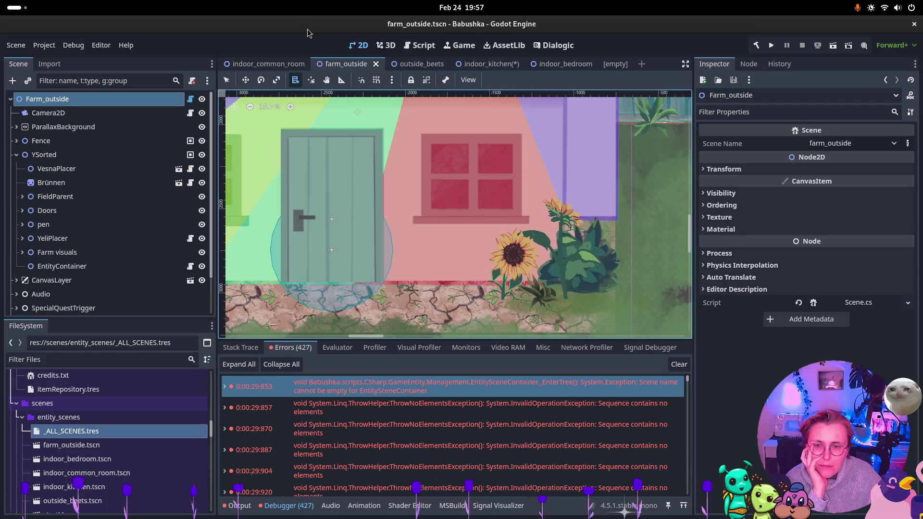
pyautogui.click(246, 64)
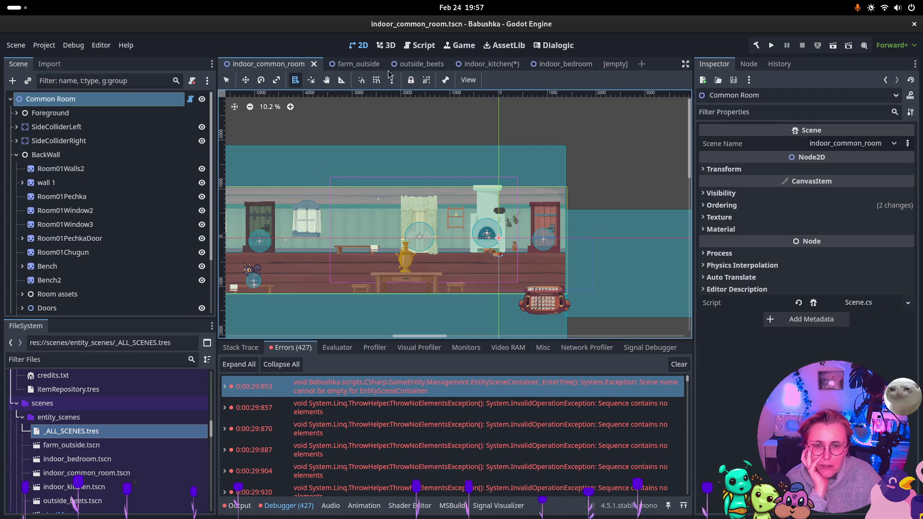
# - Set the Kitchen root's scene name to indoor_kitchen and save the scene
pyautogui.click(476, 65)
pyautogui.scroll(2, 67, 106)
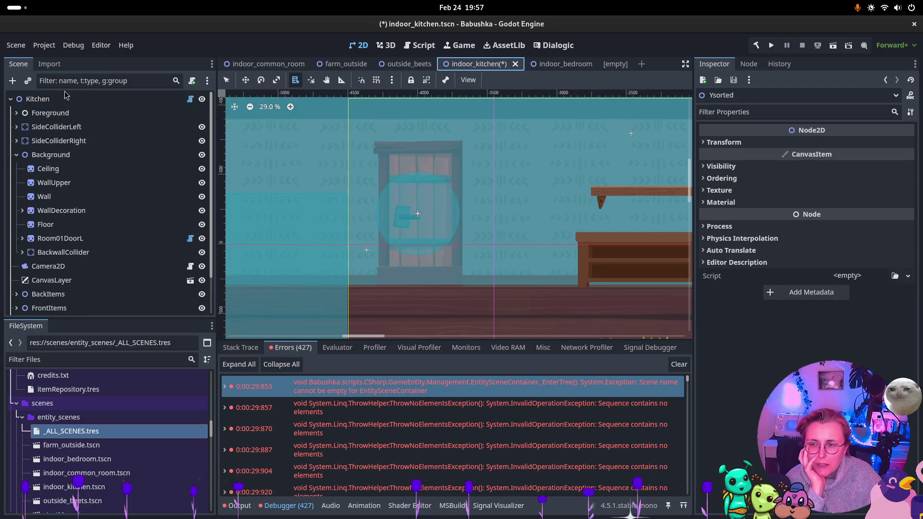
pyautogui.click(67, 97)
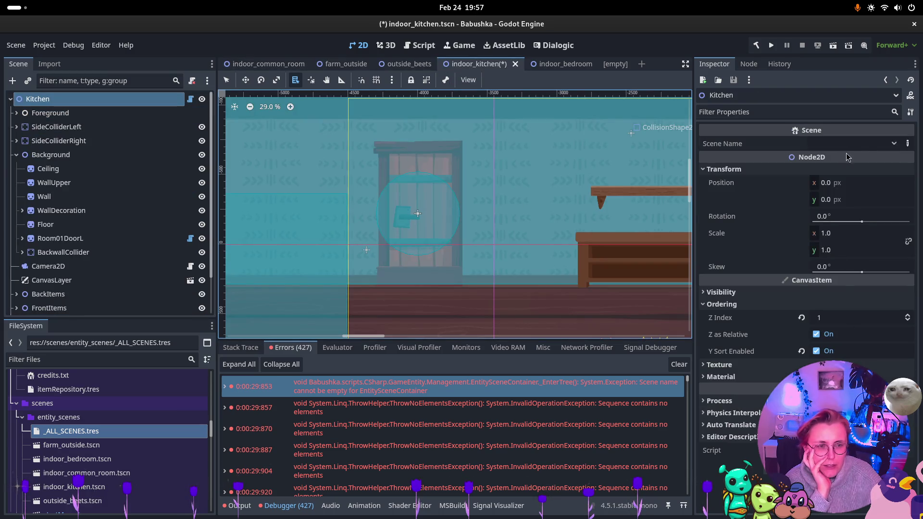
pyautogui.click(874, 147)
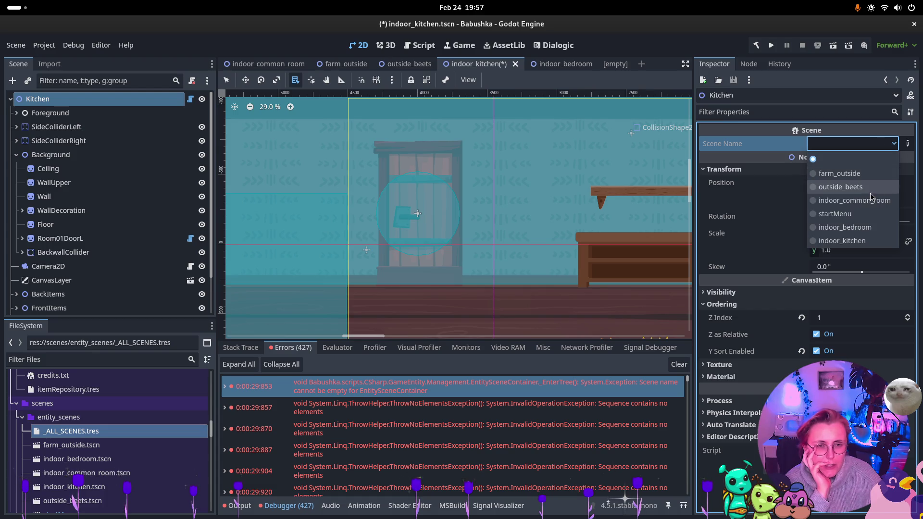
pyautogui.click(860, 241)
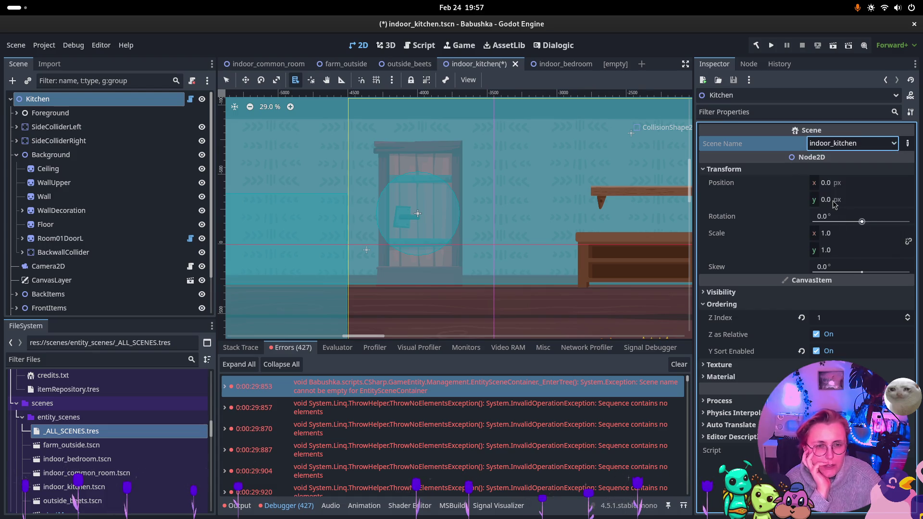
pyautogui.hotkey('ctrl', 's')
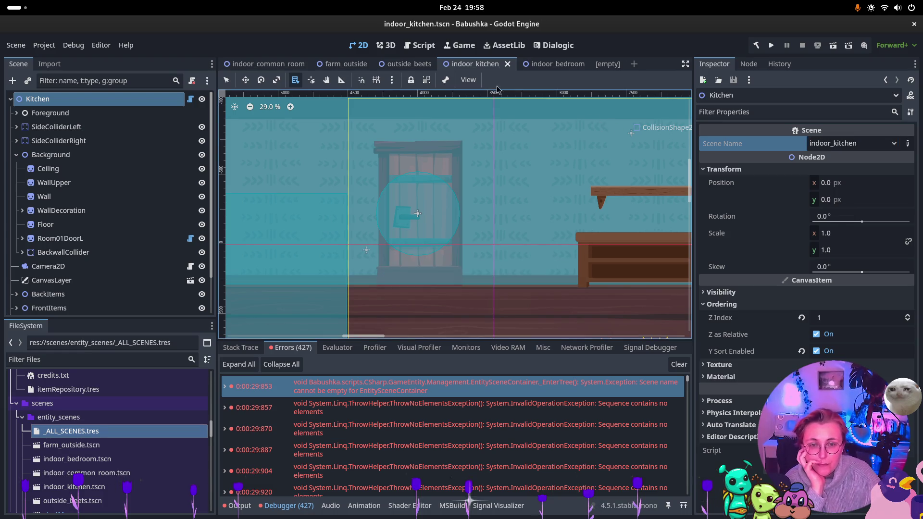
# - Set the Bedroom root's scene name to indoor_bedroom, save, and run farm_outside
pyautogui.click(534, 65)
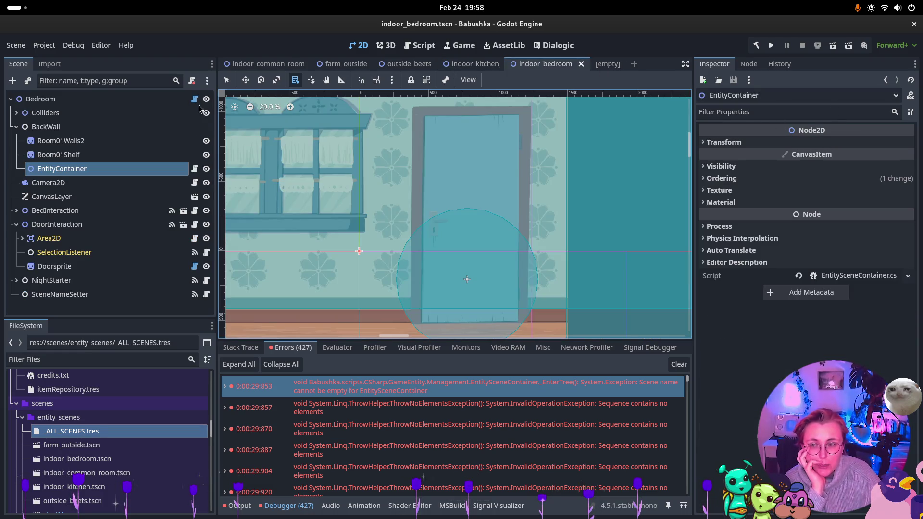
pyautogui.click(153, 102)
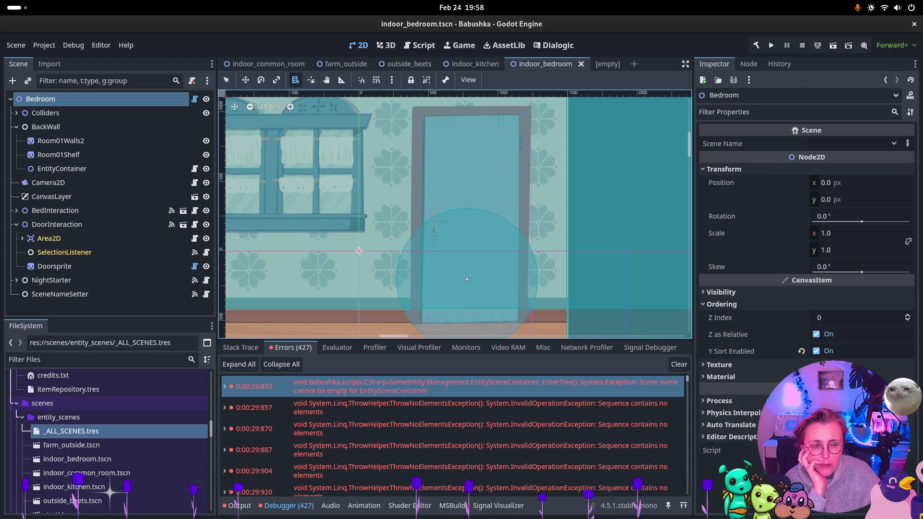
pyautogui.click(874, 145)
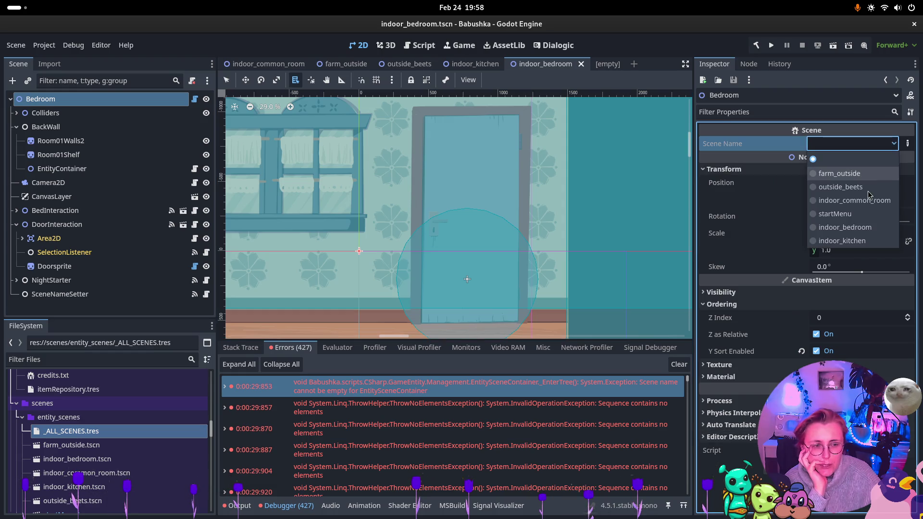
pyautogui.click(858, 229)
pyautogui.hotkey('ctrl', 's')
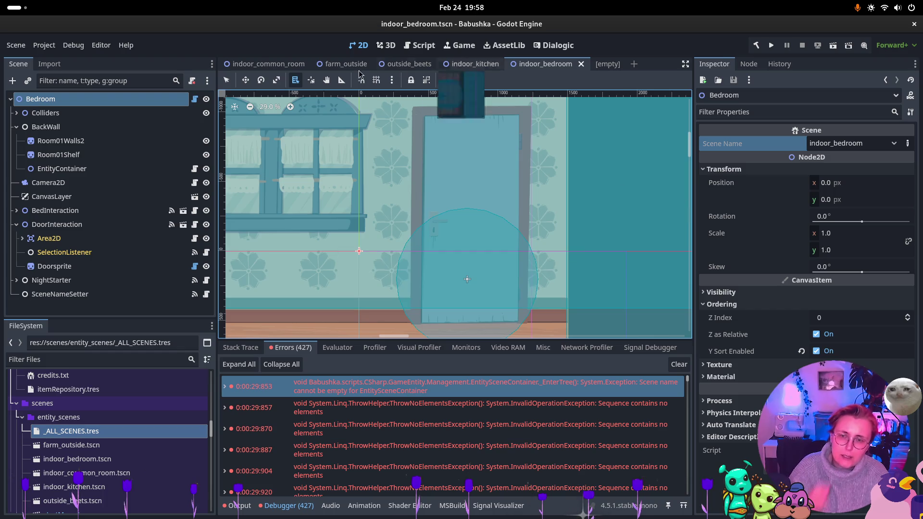
pyautogui.click(345, 64)
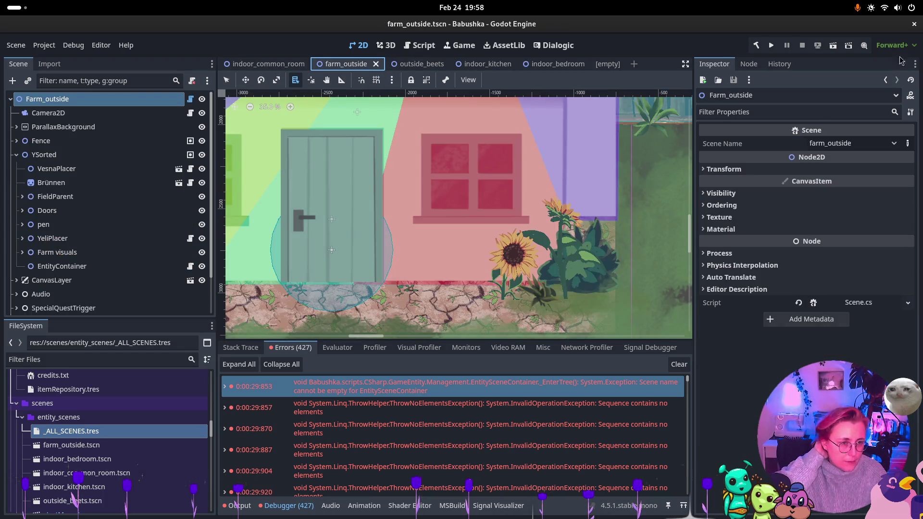
pyautogui.click(833, 47)
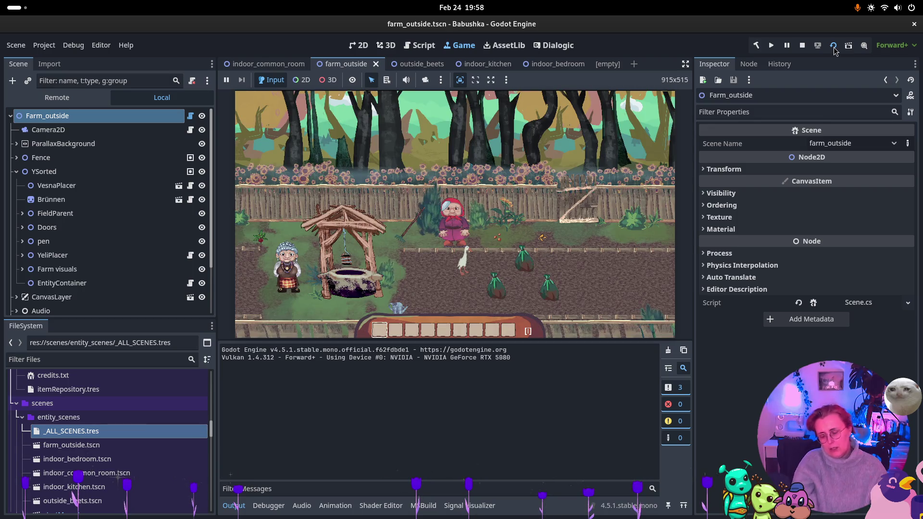
# - Walk the character into the farmhouse and through the curtained doorway into the bedroom
pyautogui.click(435, 281)
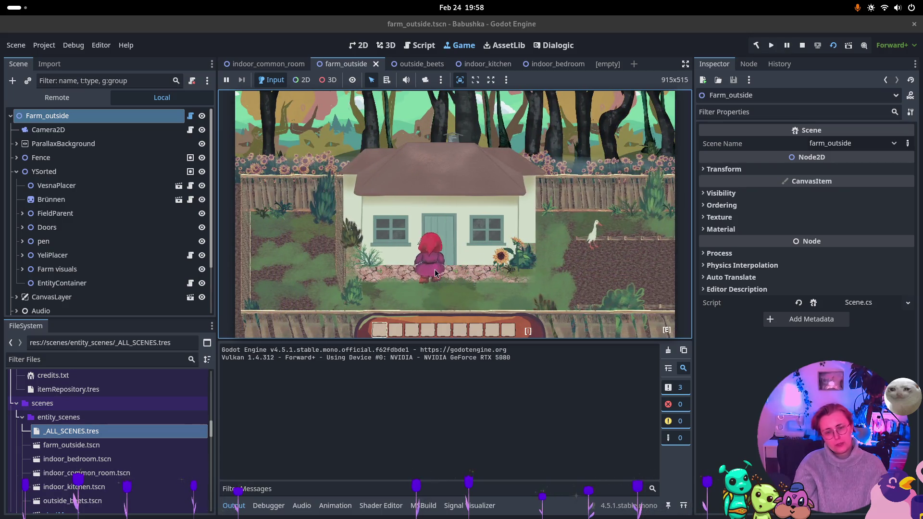
pyautogui.press('e')
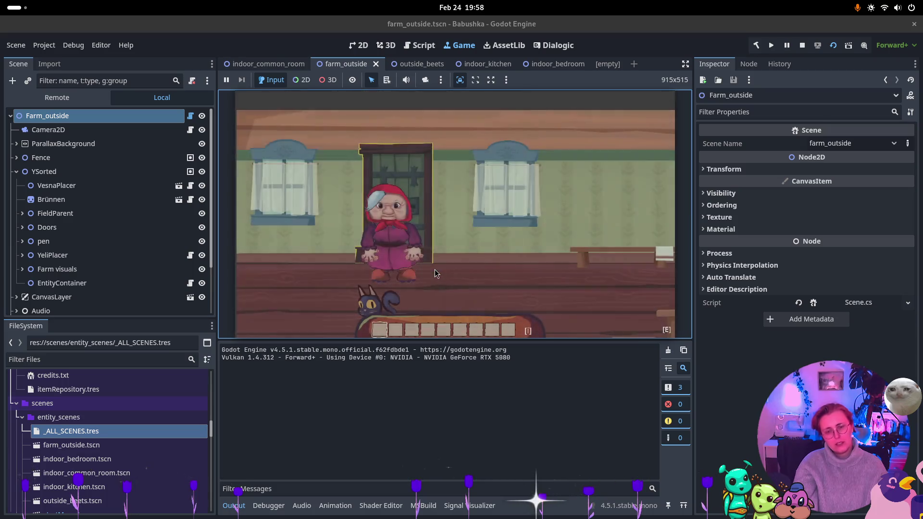
pyautogui.press('Right')
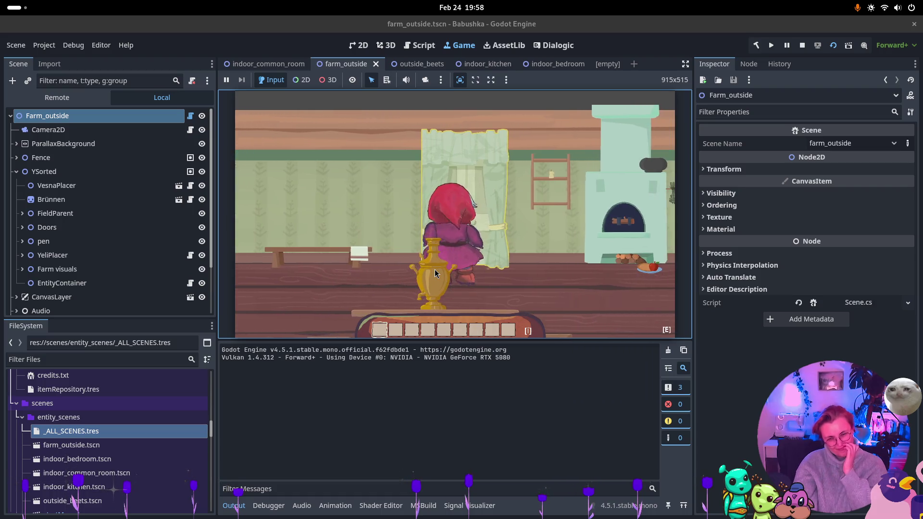
pyautogui.press('e')
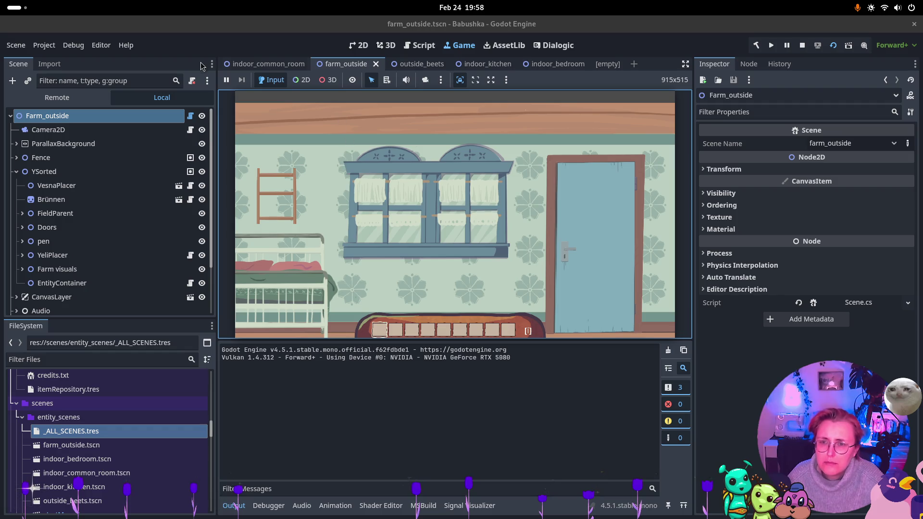
pyautogui.hotkey('ctrl', 'Tab')
pyautogui.hotkey('ctrl', 'Tab')
pyautogui.hotkey('ctrl', 'Tab')
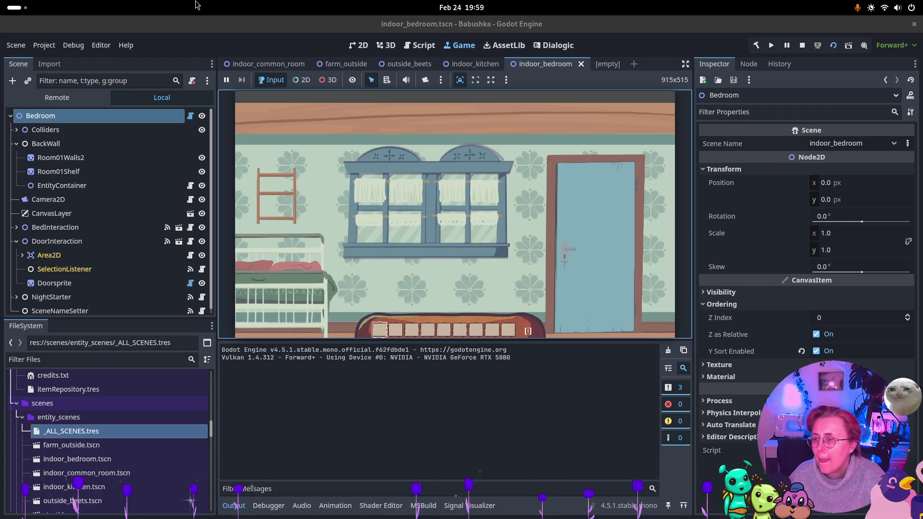
# - Browse the running game's Remote tree, expanding Bedroom, BackWall, EntityContainer and Vesna
pyautogui.click(57, 97)
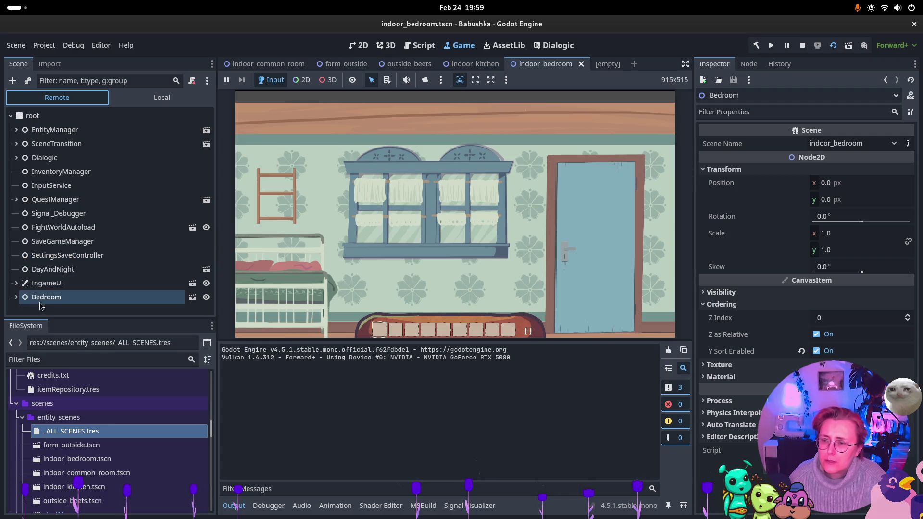
pyautogui.click(17, 297)
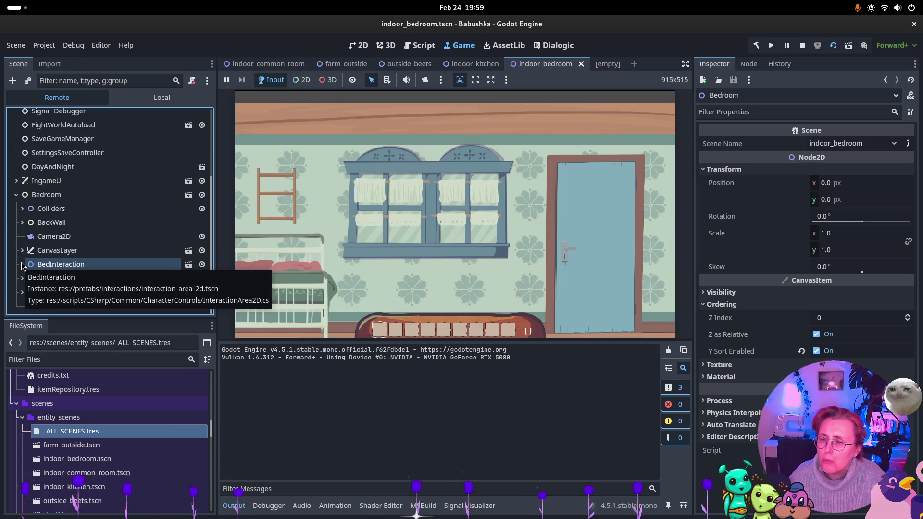
pyautogui.click(27, 223)
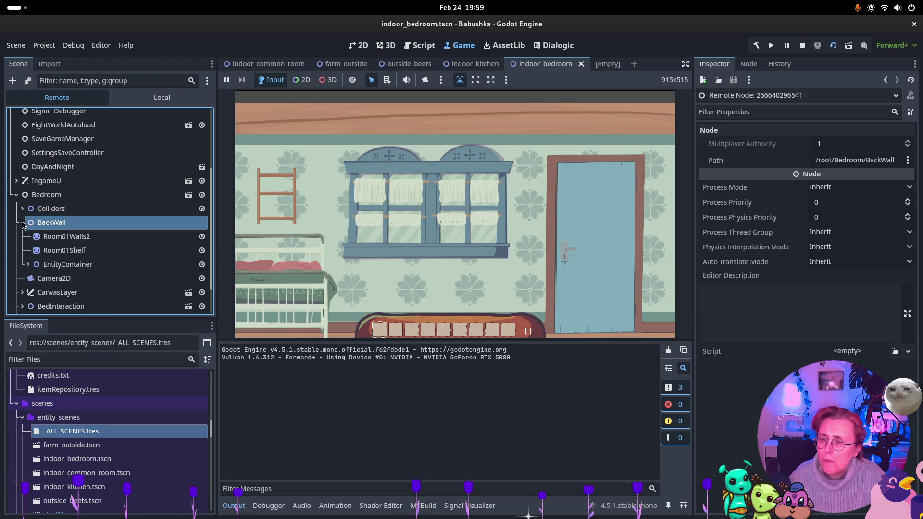
pyautogui.click(27, 265)
pyautogui.click(58, 278)
pyautogui.click(32, 278)
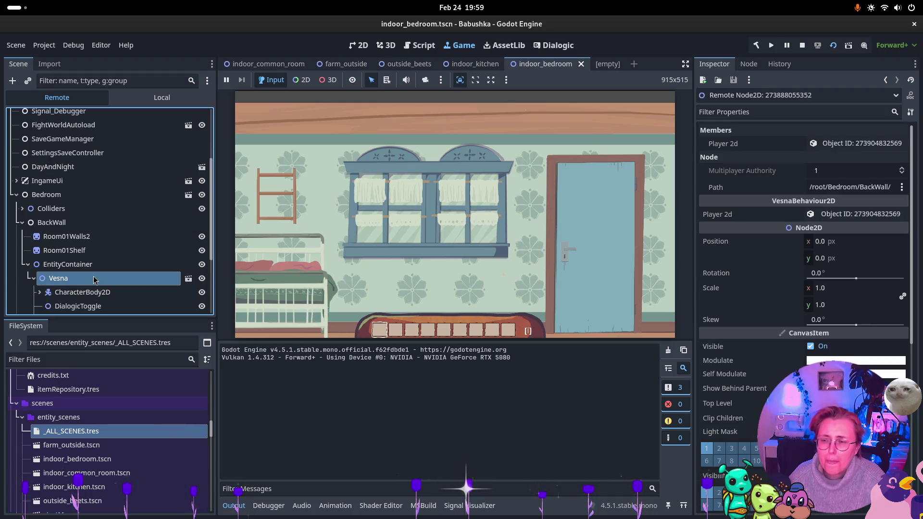
pyautogui.click(586, 181)
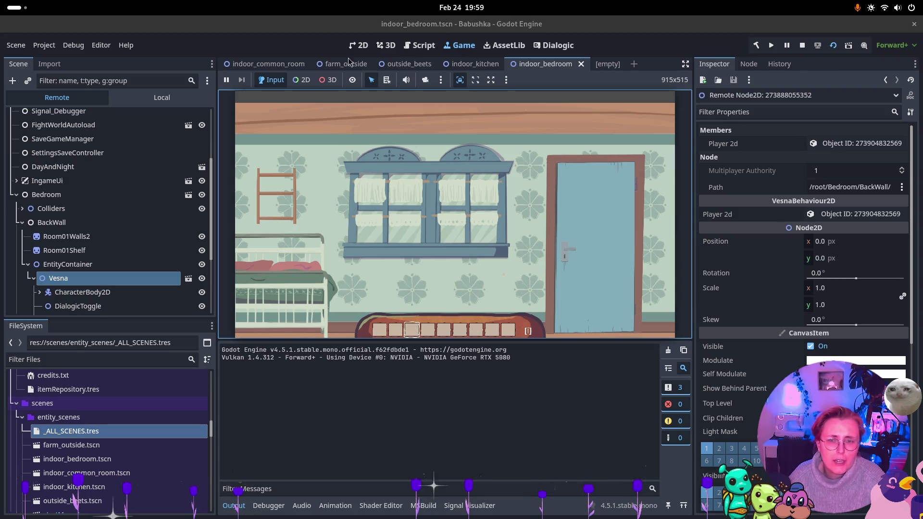
# - Lower the running Camera2D's zoom from 0.5 to 0.08 to see the whole bedroom
pyautogui.click(368, 46)
pyautogui.scroll(-5, 458, 212)
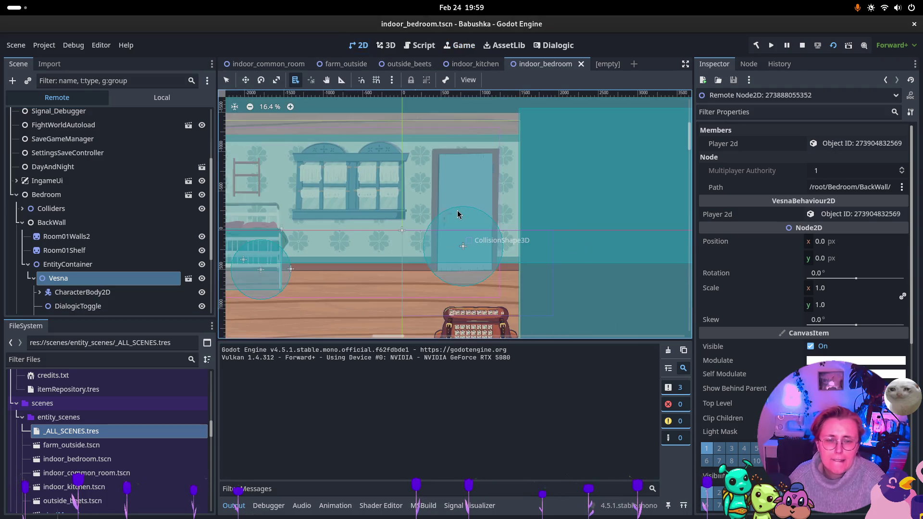
pyautogui.scroll(-5, 457, 214)
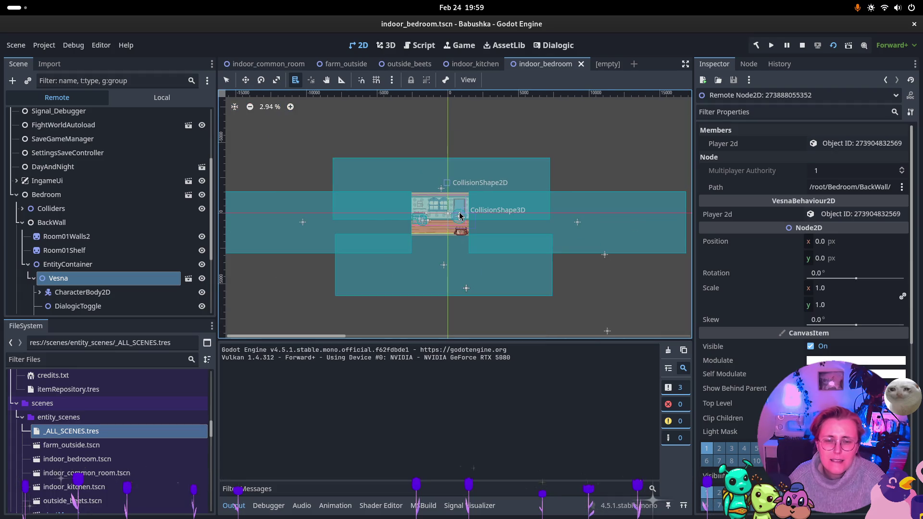
pyautogui.click(460, 46)
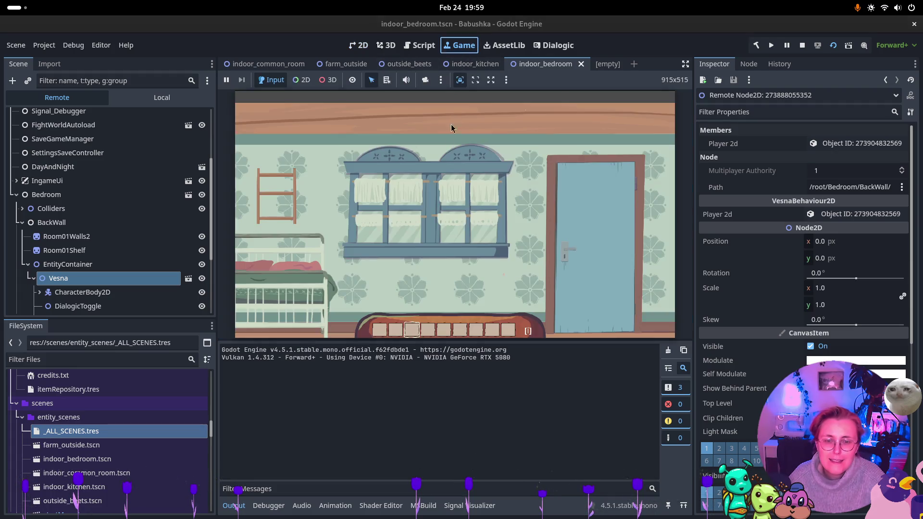
pyautogui.scroll(5, 125, 207)
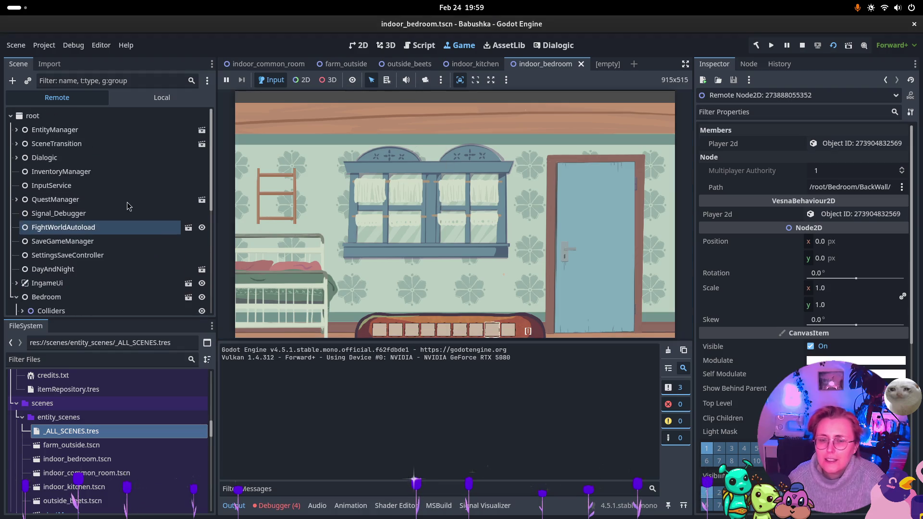
pyautogui.scroll(-5, 72, 199)
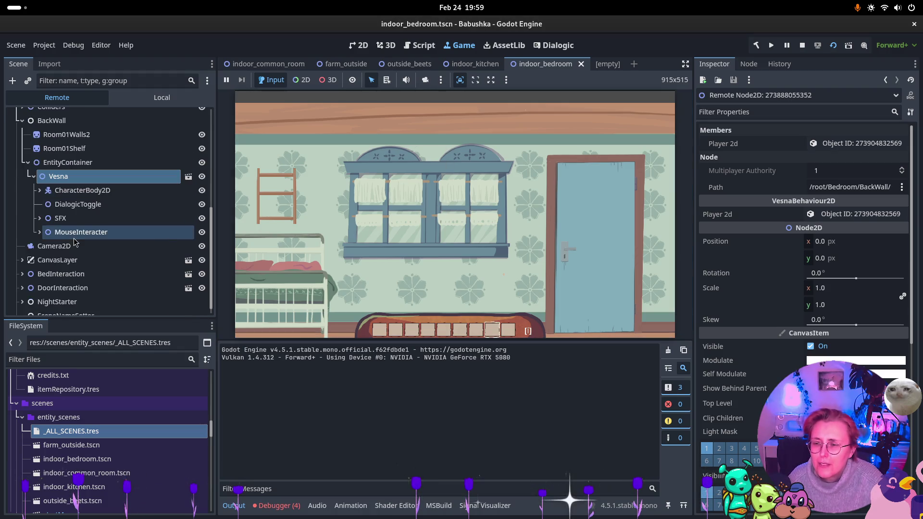
pyautogui.click(57, 248)
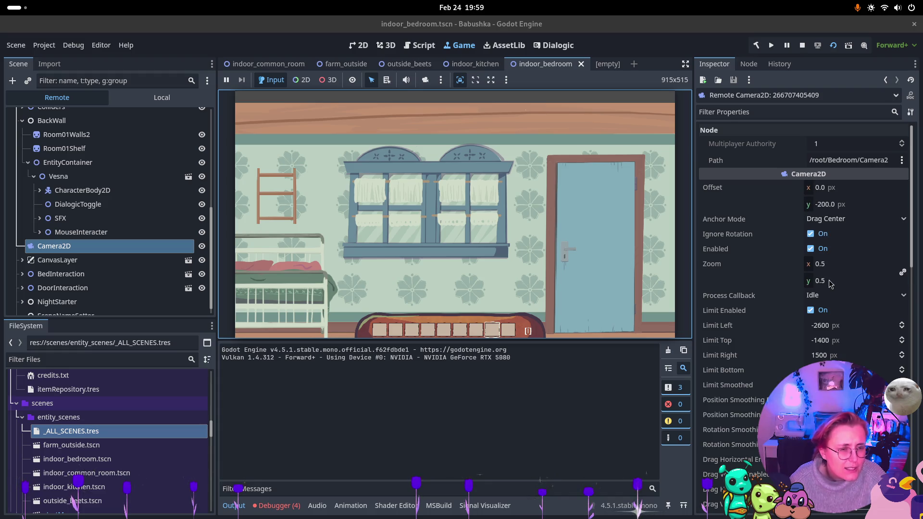
pyautogui.moveTo(820, 267)
pyautogui.mouseDown()
pyautogui.moveTo(771, 267)
pyautogui.moveTo(779, 267)
pyautogui.mouseUp()
pyautogui.click(635, 192)
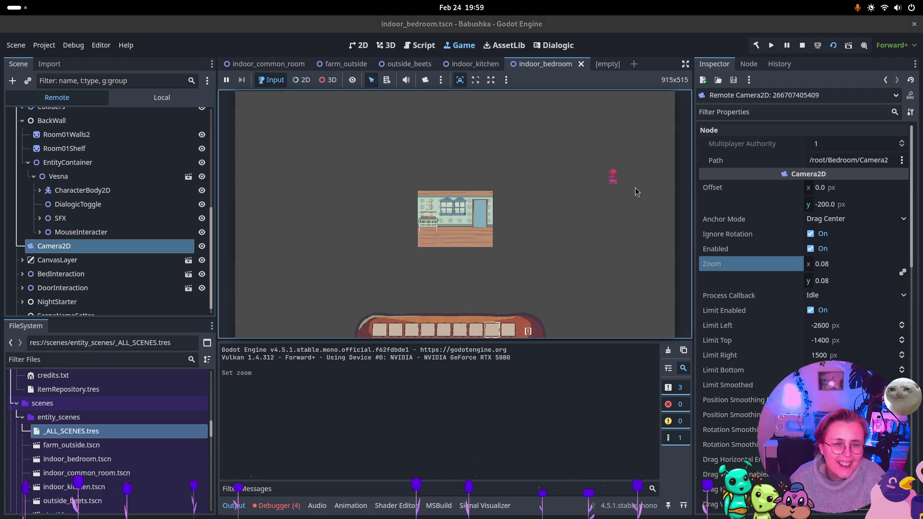
# - Stop the playtest and inspect the bedroom's DoorInteraction and Doorsprite settings, pivot at (0, 0)
pyautogui.click(802, 48)
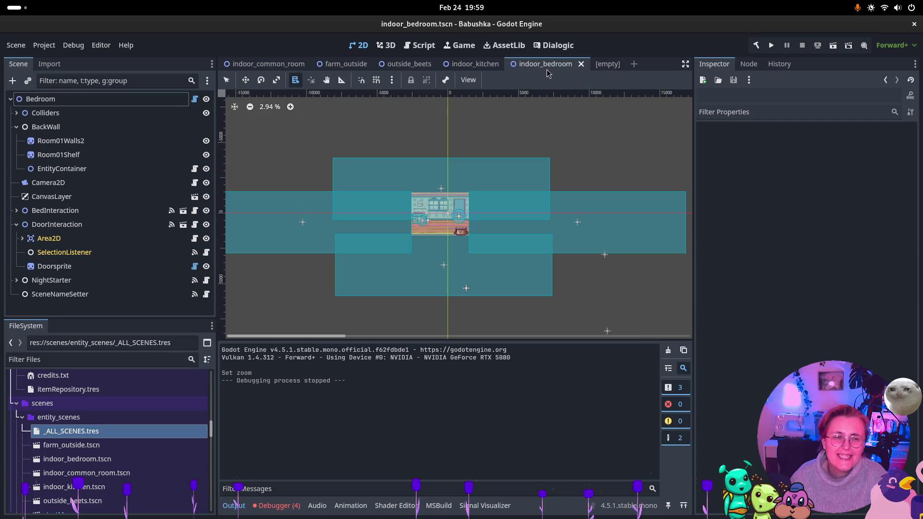
pyautogui.scroll(10, 481, 208)
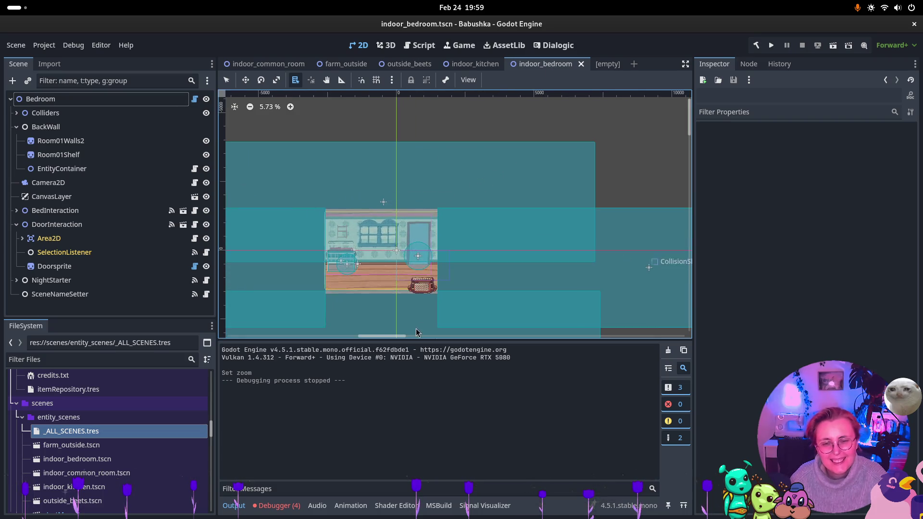
pyautogui.click(56, 224)
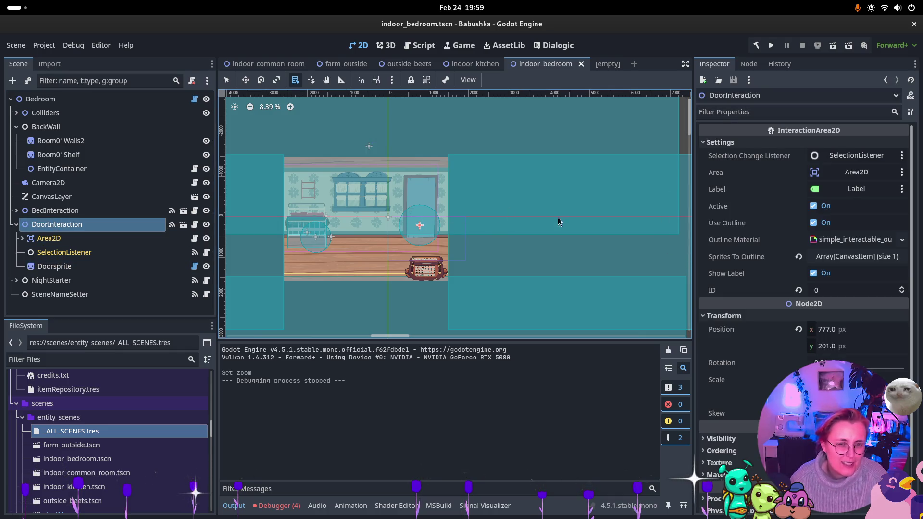
pyautogui.click(311, 81)
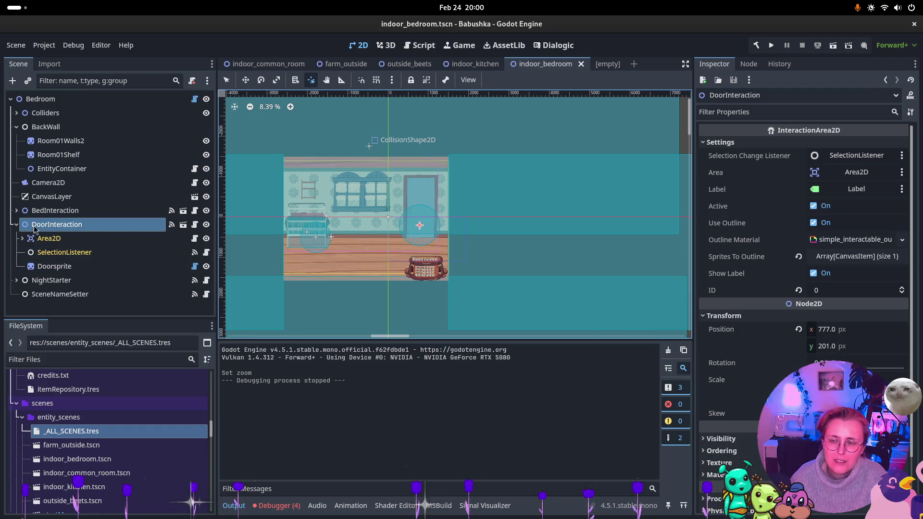
pyautogui.click(69, 267)
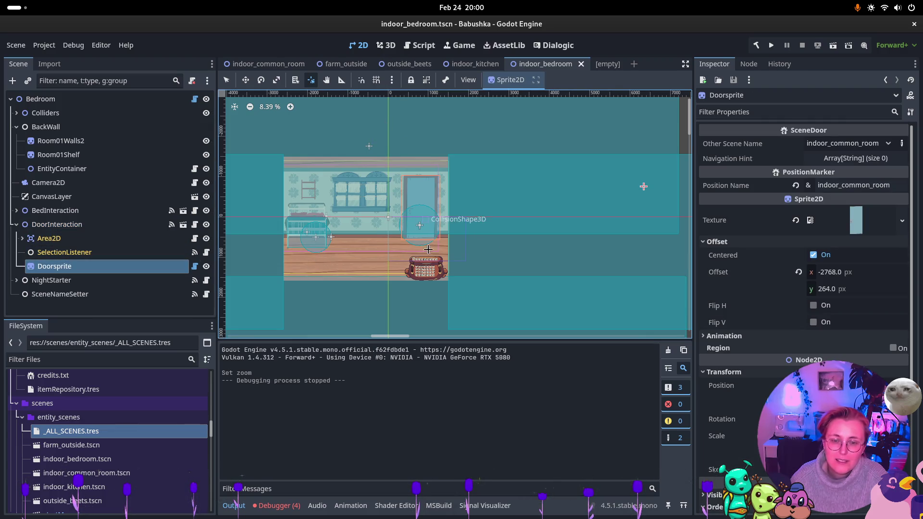
pyautogui.hotkey('ctrl', 'shift', 'Tab')
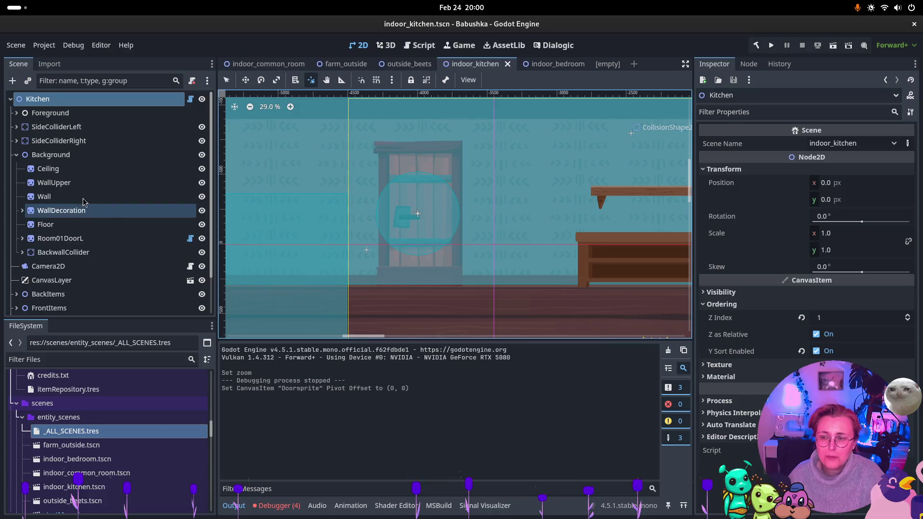
# - Locate the kitchen's Room01DoorL sprite and its CommonRoomDoor interaction node
pyautogui.scroll(-1, 63, 225)
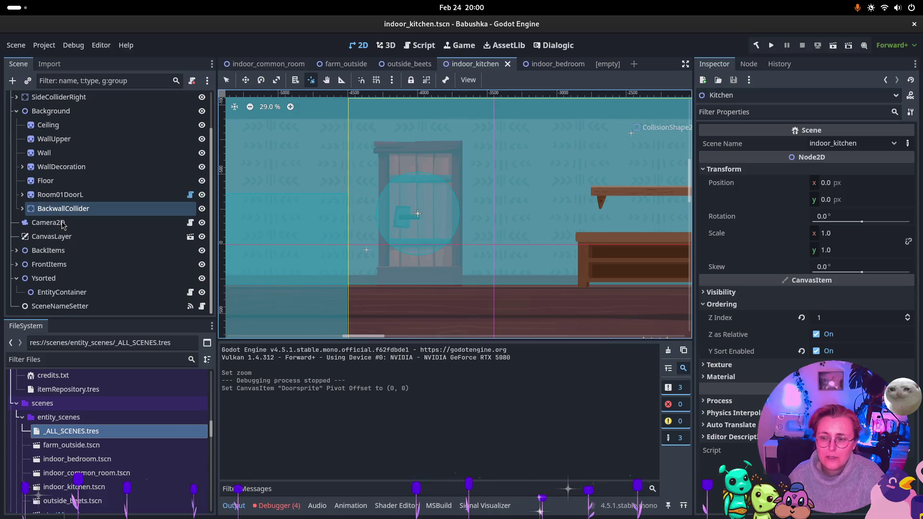
pyautogui.click(47, 265)
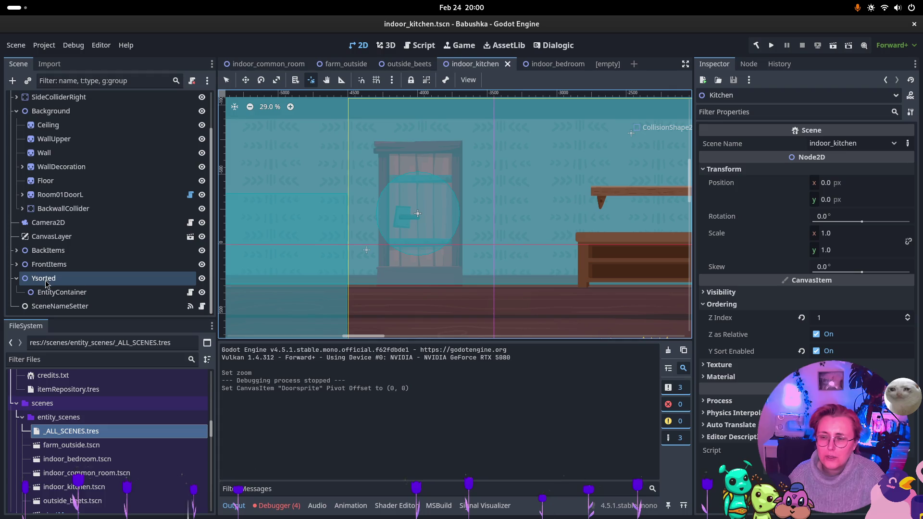
pyautogui.click(47, 184)
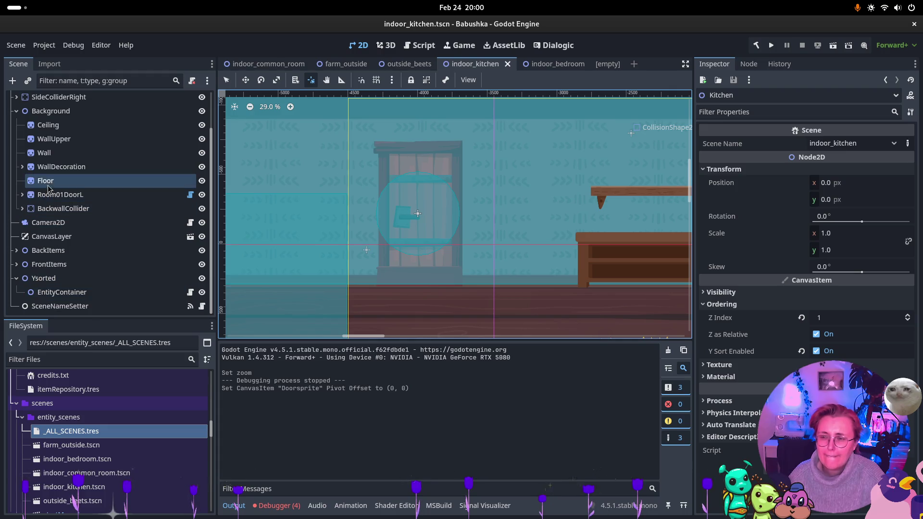
pyautogui.click(37, 195)
pyautogui.click(22, 195)
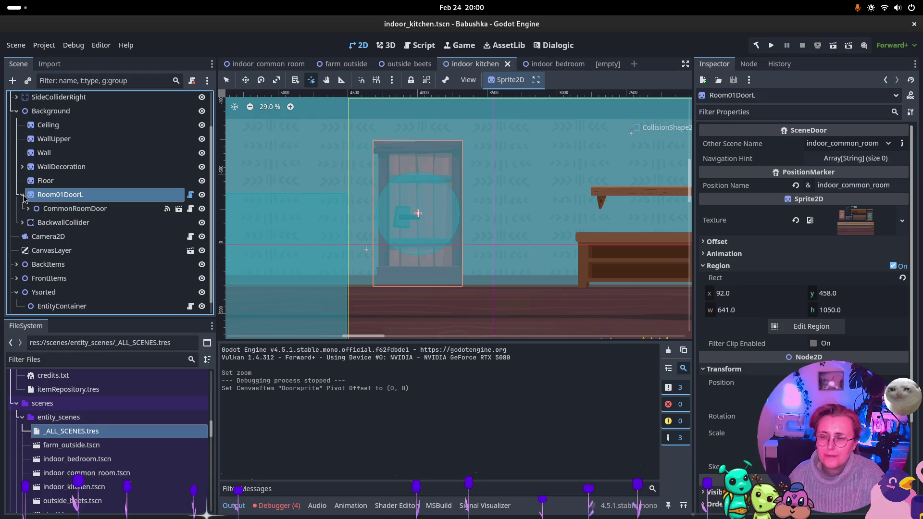
pyautogui.click(42, 209)
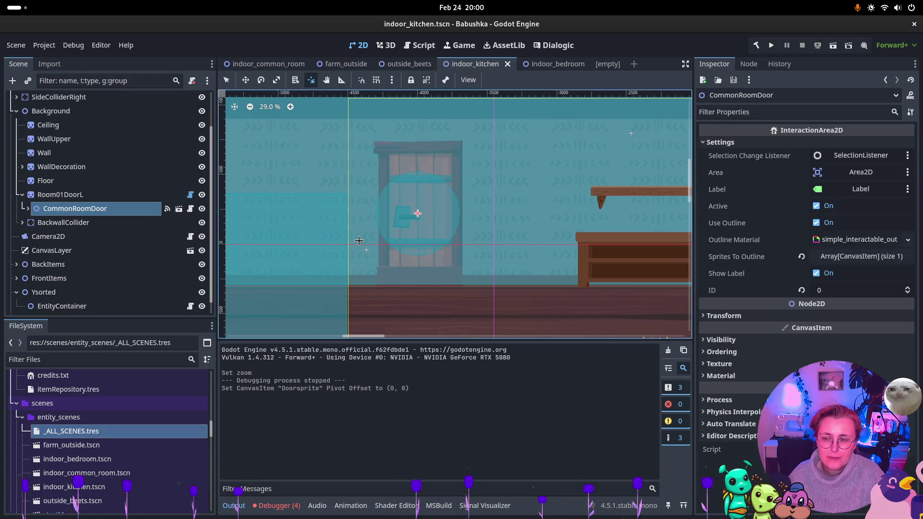
# - Set Room01DoorL's pivot to (0, 0) and move CommonRoomDoor up onto the door at (28, -478)
pyautogui.click(102, 200)
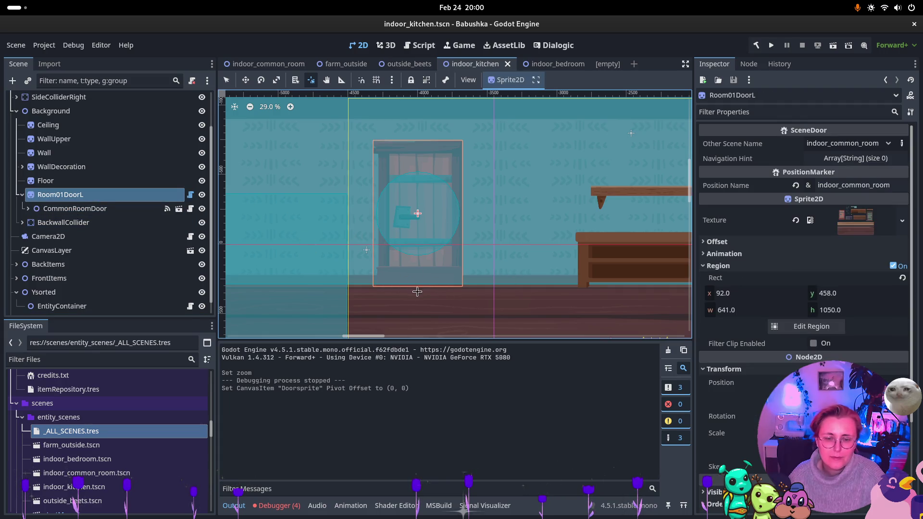
pyautogui.press('v')
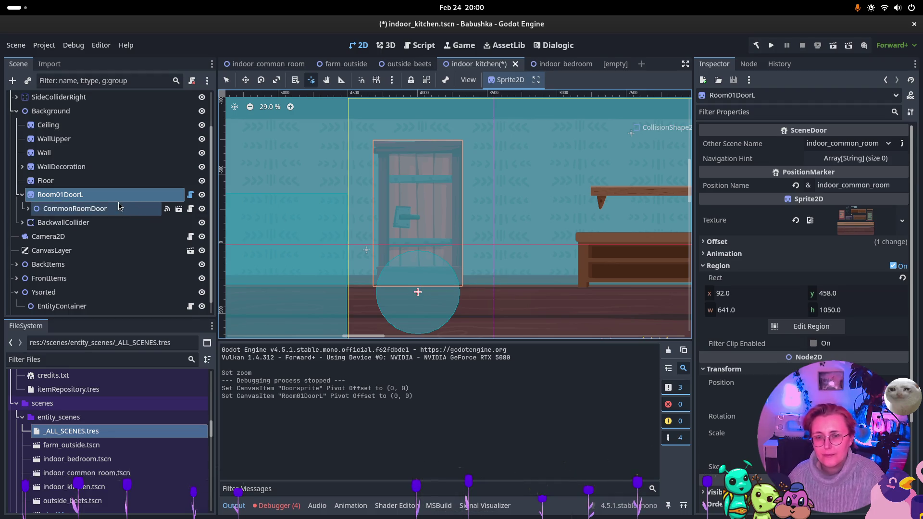
pyautogui.click(119, 208)
pyautogui.click(248, 79)
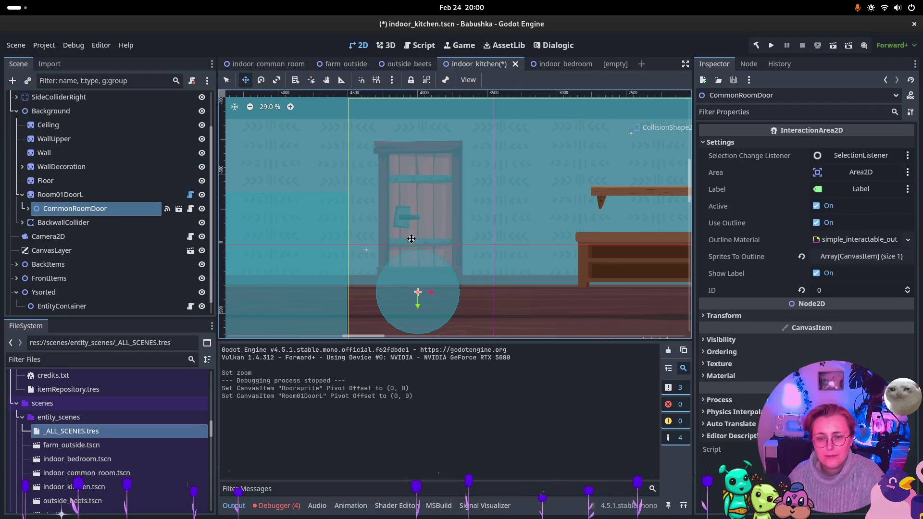
pyautogui.moveTo(418, 300)
pyautogui.mouseDown()
pyautogui.moveTo(414, 227)
pyautogui.moveTo(422, 235)
pyautogui.mouseUp()
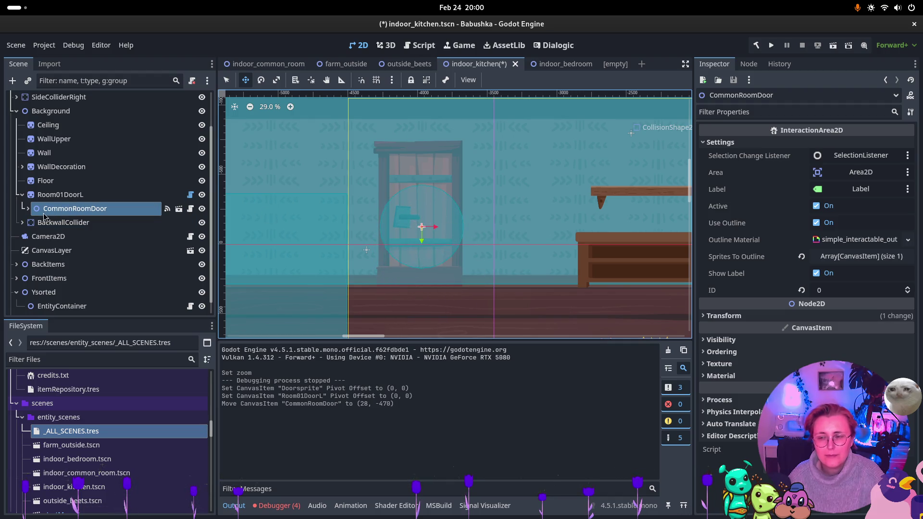
# - Save indoor_kitchen.tscn and return to the farm_outside scene
pyautogui.click(24, 208)
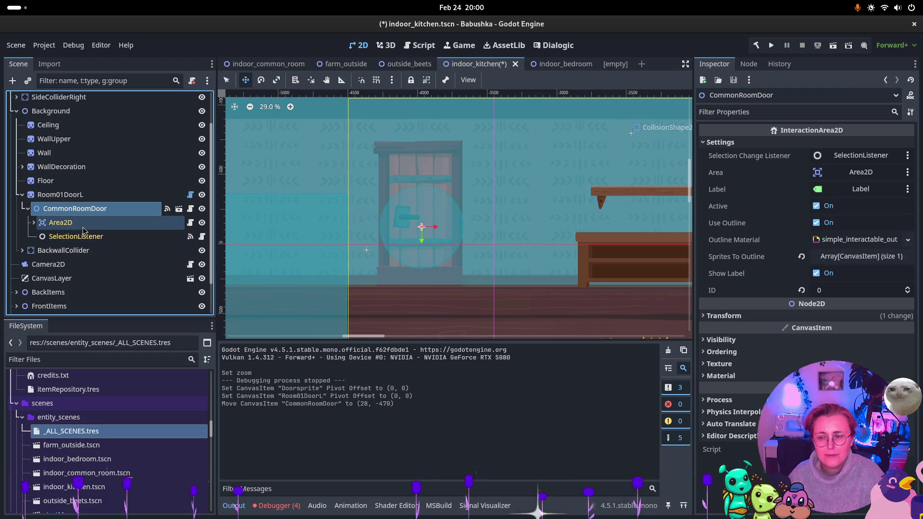
pyautogui.click(62, 194)
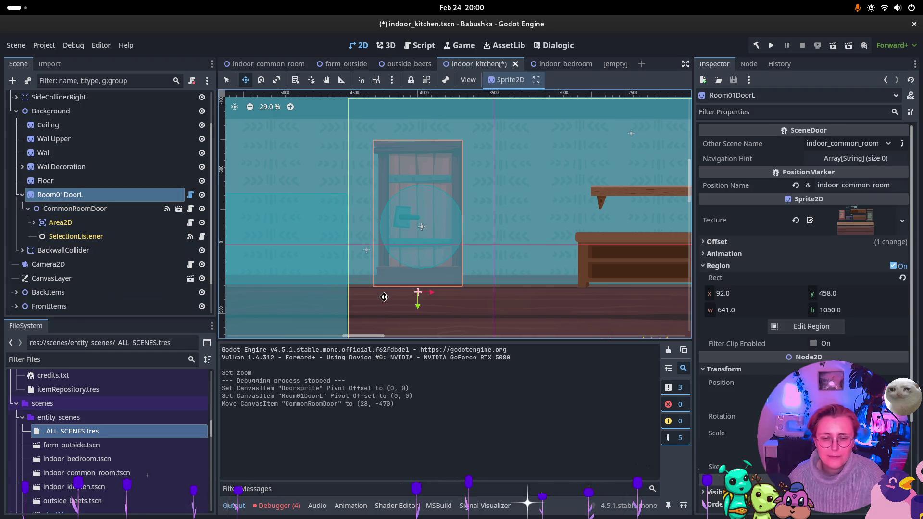
pyautogui.hotkey('ctrl', 's')
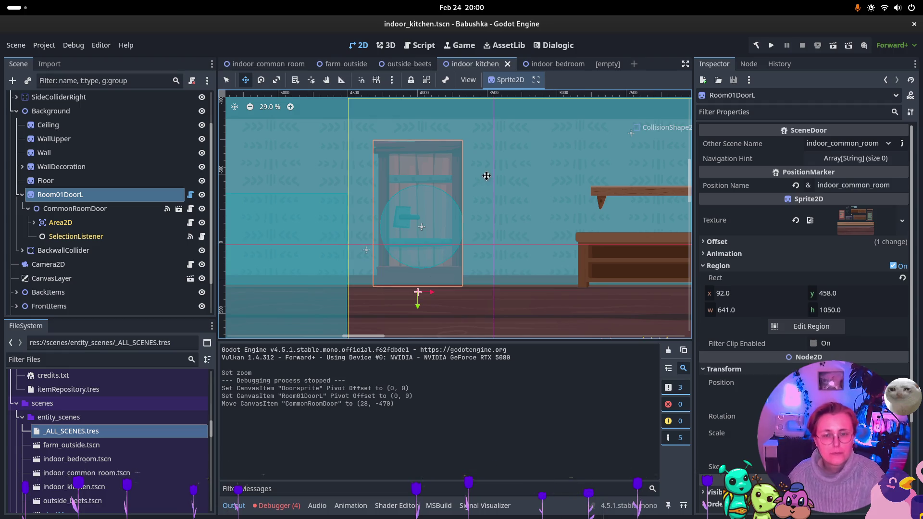
pyautogui.moveTo(338, 66)
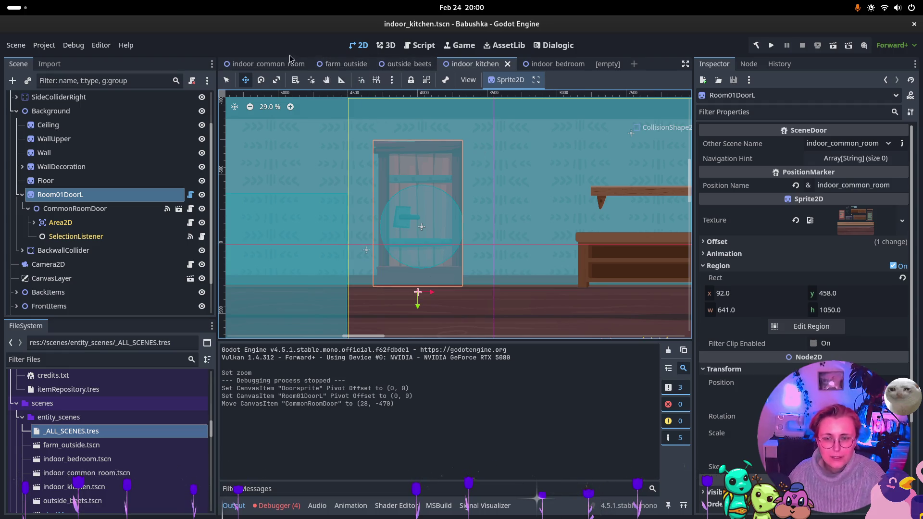
pyautogui.click(341, 64)
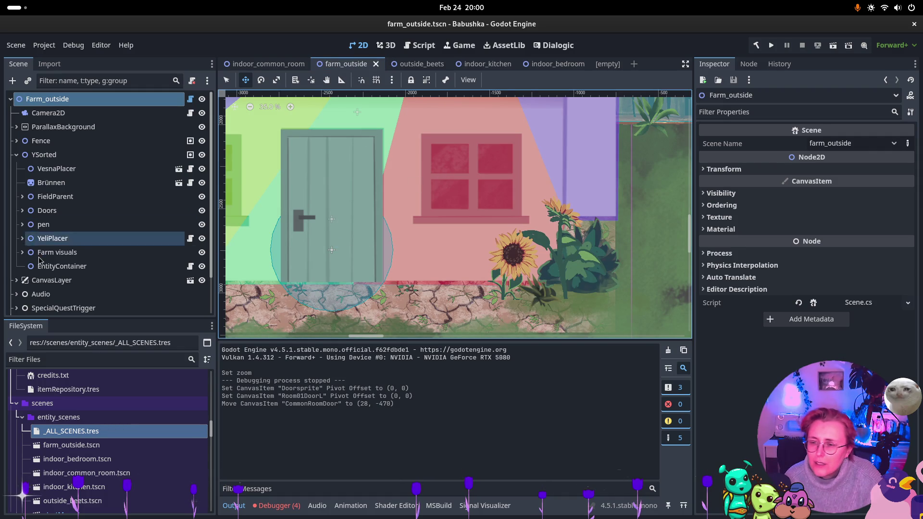
# - Browse the Doors and Farm visuals groups and select the EnterHouseInteraction node
pyautogui.click(43, 210)
pyautogui.click(22, 210)
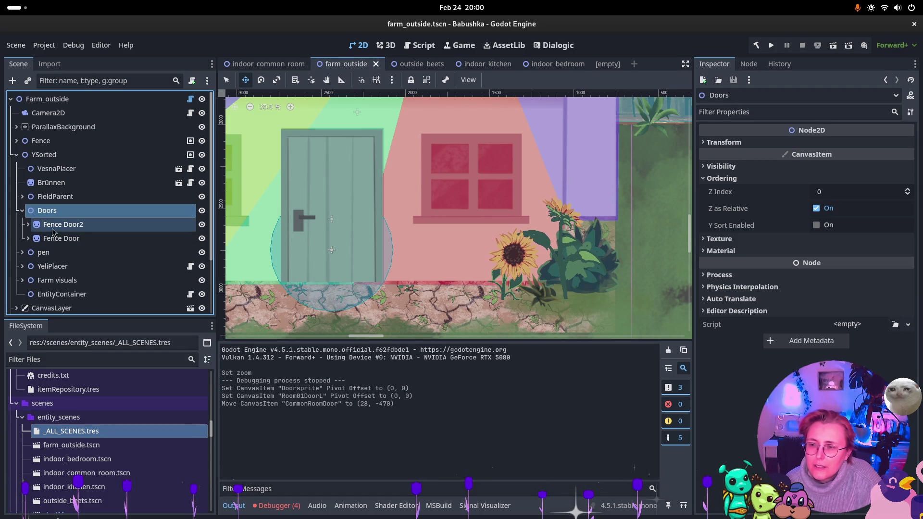
pyautogui.click(23, 211)
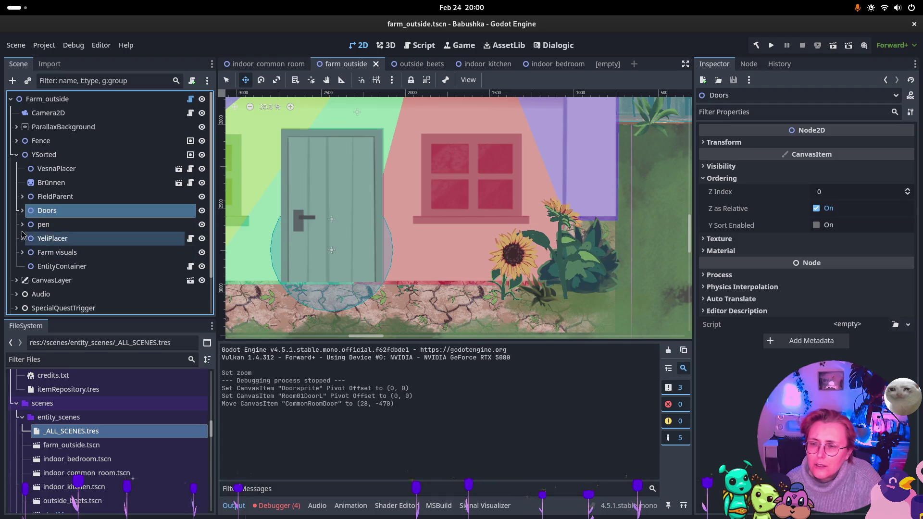
pyautogui.click(22, 252)
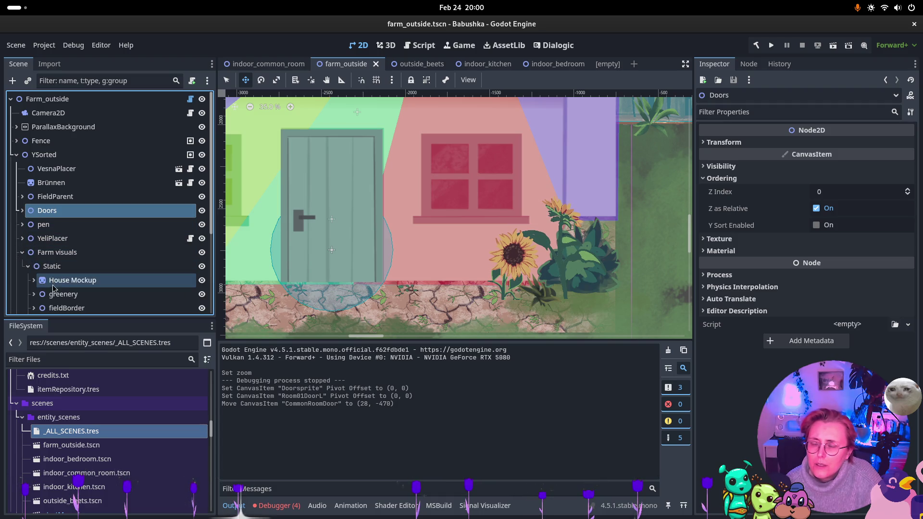
pyautogui.scroll(-3, 53, 287)
pyautogui.click(77, 280)
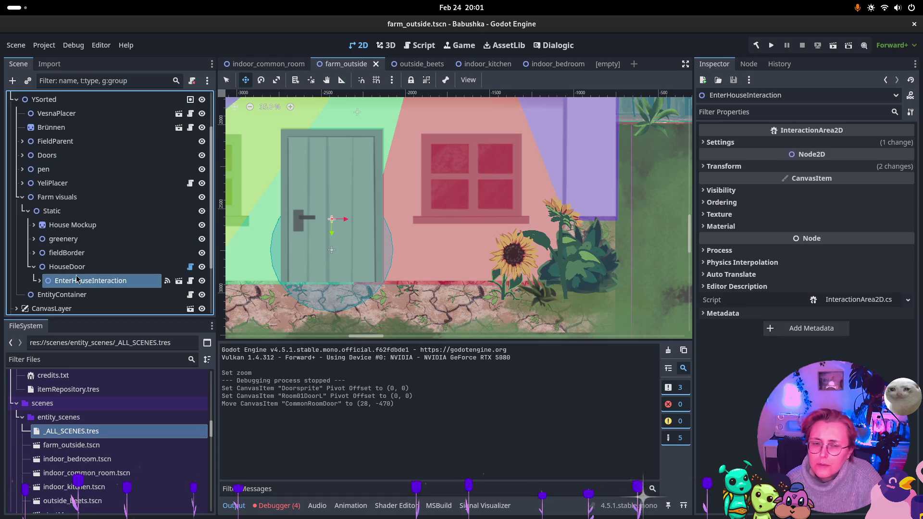
pyautogui.click(75, 272)
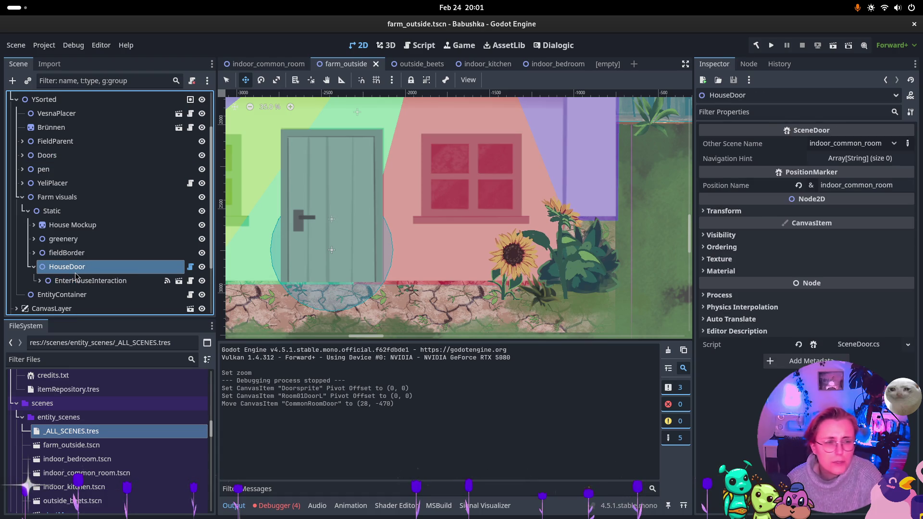
pyautogui.click(77, 280)
# - Add DoorSprite as Sprites To Outline element 0 on EnterHouseInteraction, save farm_outside, and run it
pyautogui.click(764, 144)
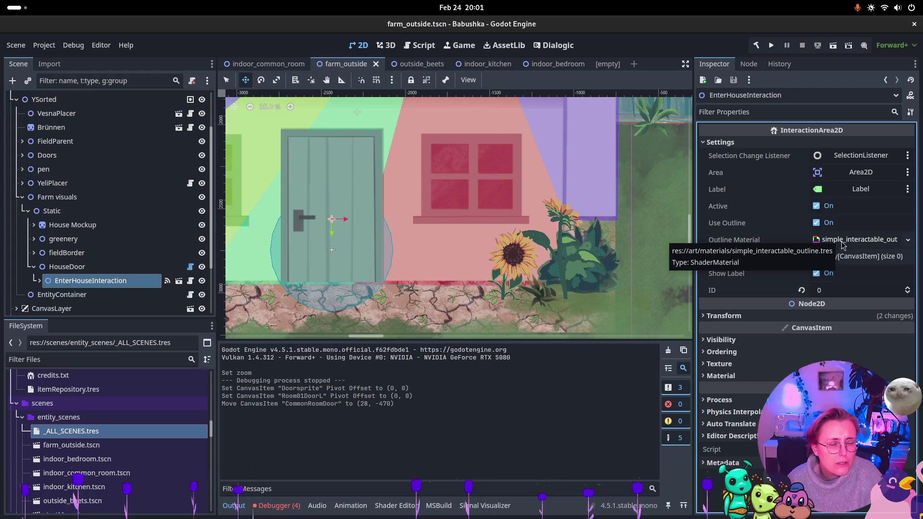
pyautogui.click(839, 260)
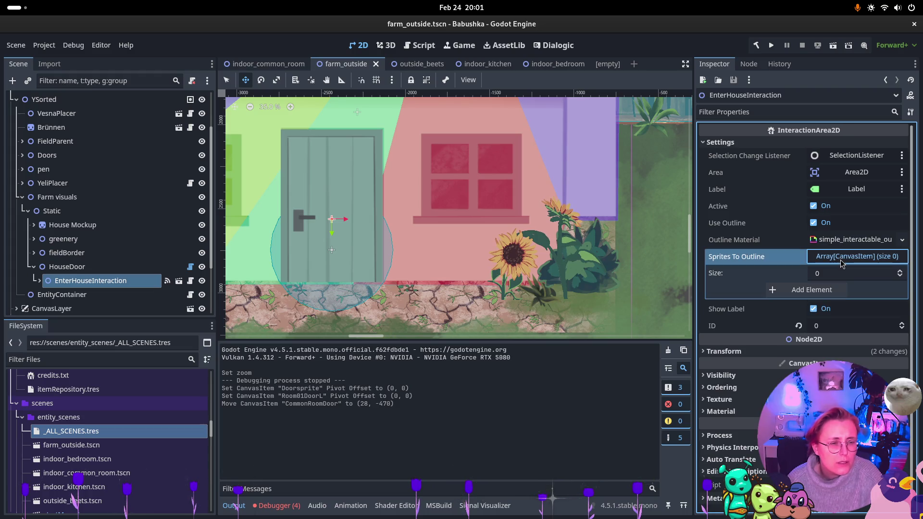
pyautogui.click(899, 271)
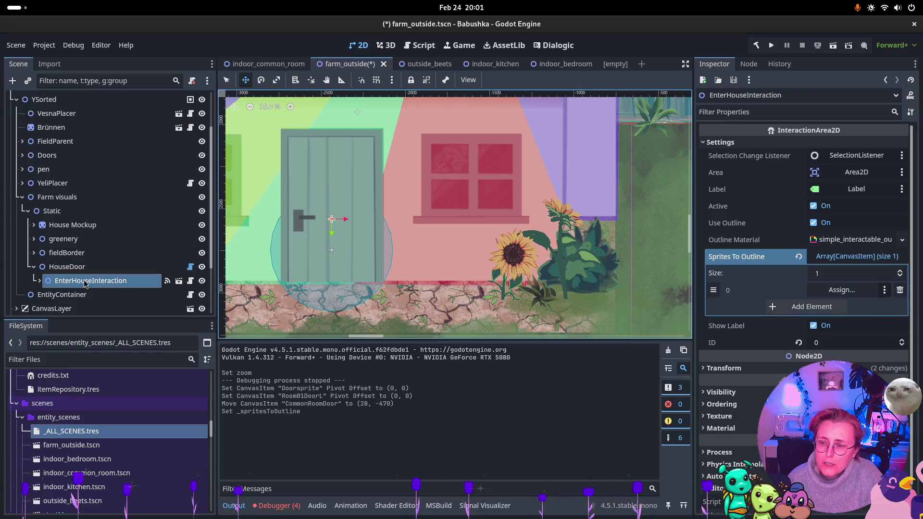
pyautogui.scroll(-2, 68, 270)
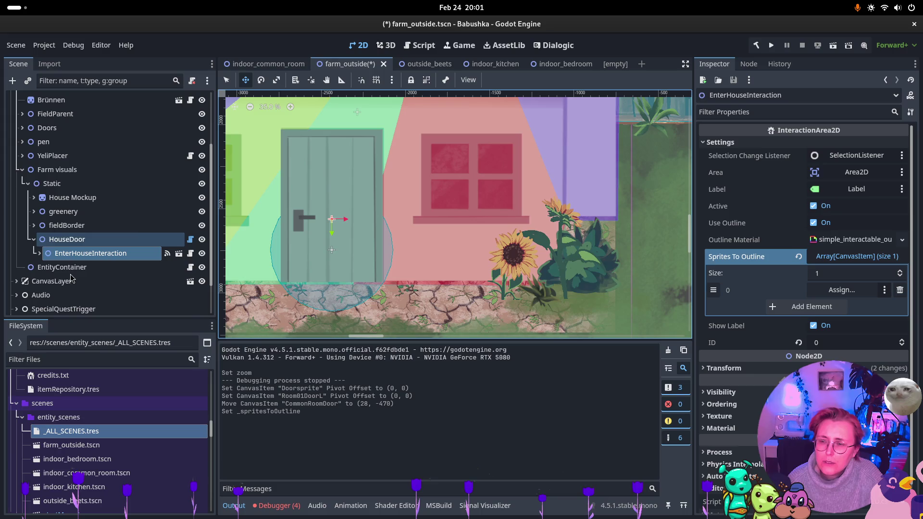
pyautogui.click(39, 253)
pyautogui.scroll(-3, 83, 286)
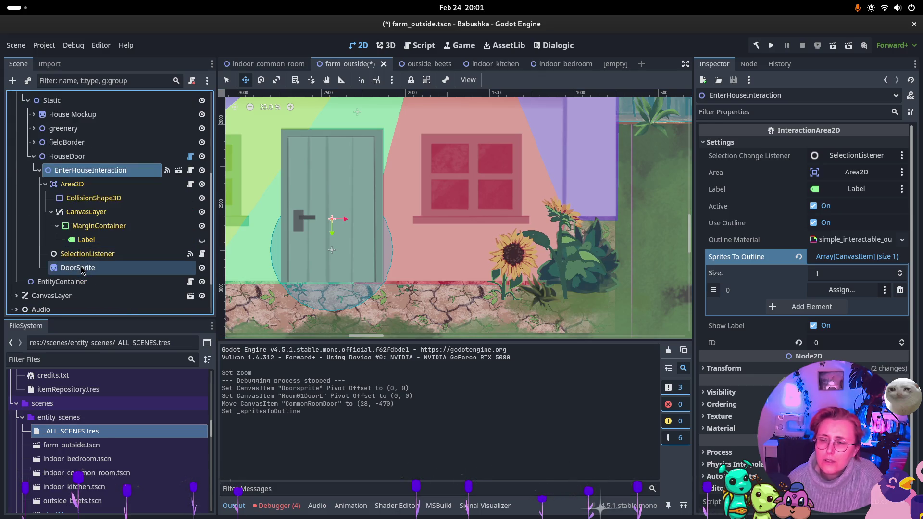
pyautogui.moveTo(77, 267); pyautogui.dragTo(841, 290)
pyautogui.hotkey('ctrl', 's')
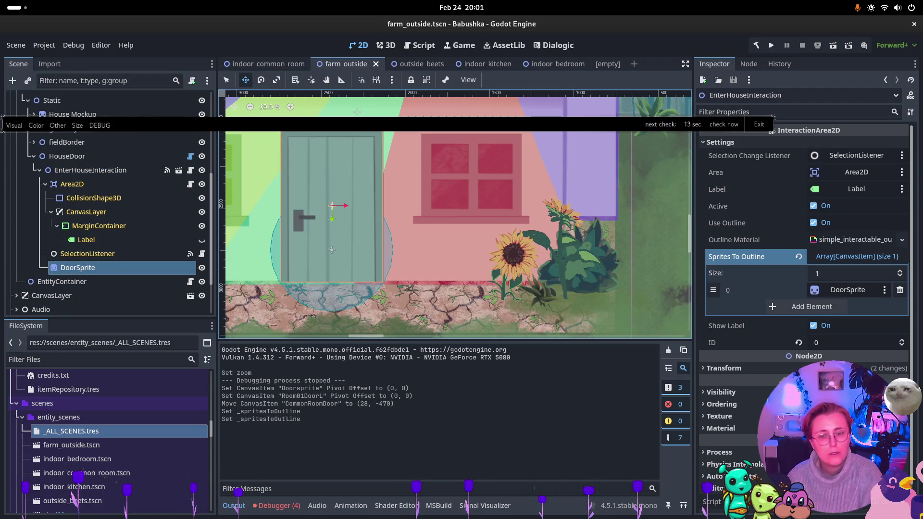
pyautogui.click(835, 48)
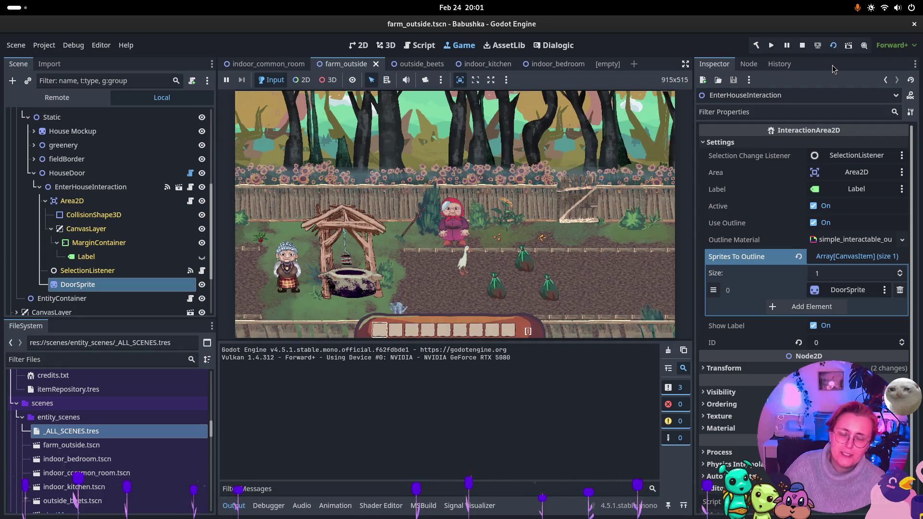
# - Walk the player left across the farm to the white house and enter its door
pyautogui.click(422, 254)
pyautogui.press('a')
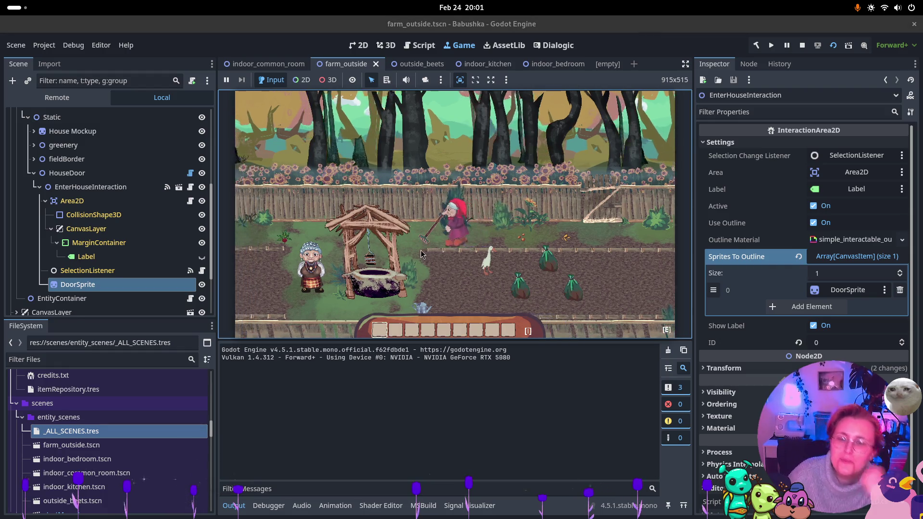
pyautogui.press('a')
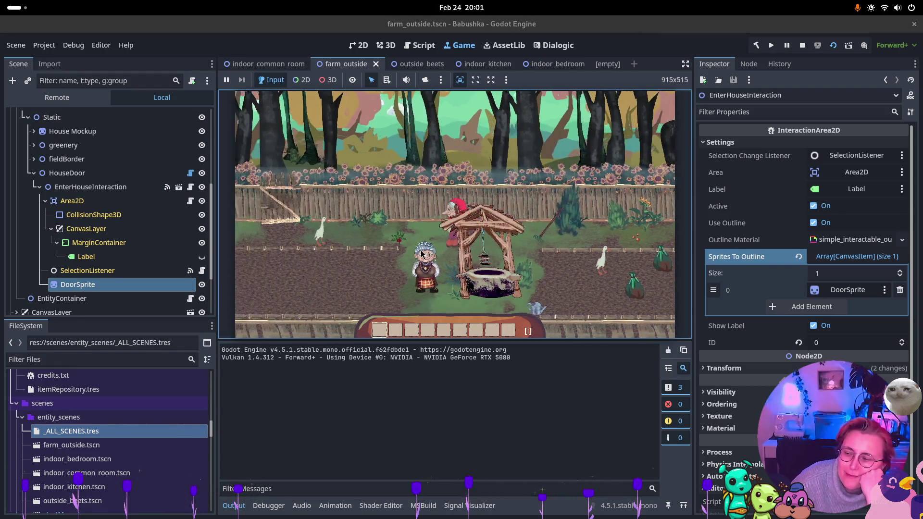
pyautogui.press('a')
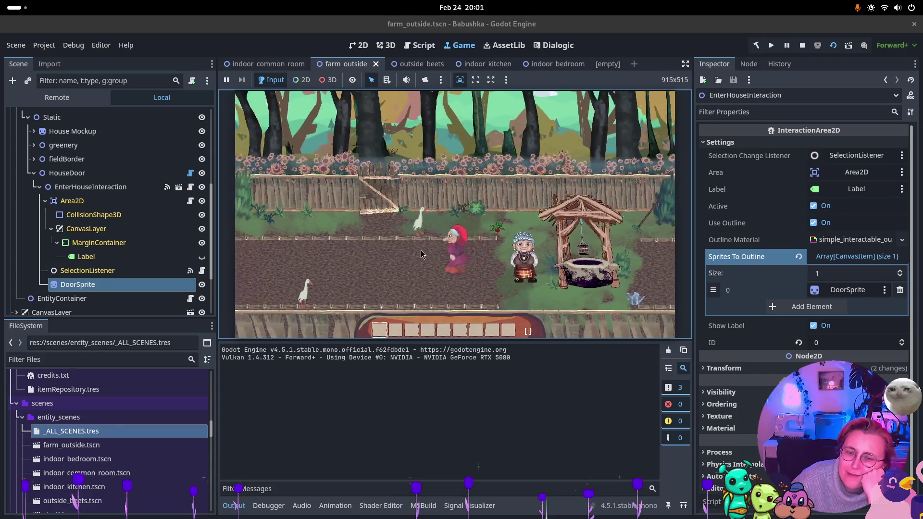
pyautogui.press('a')
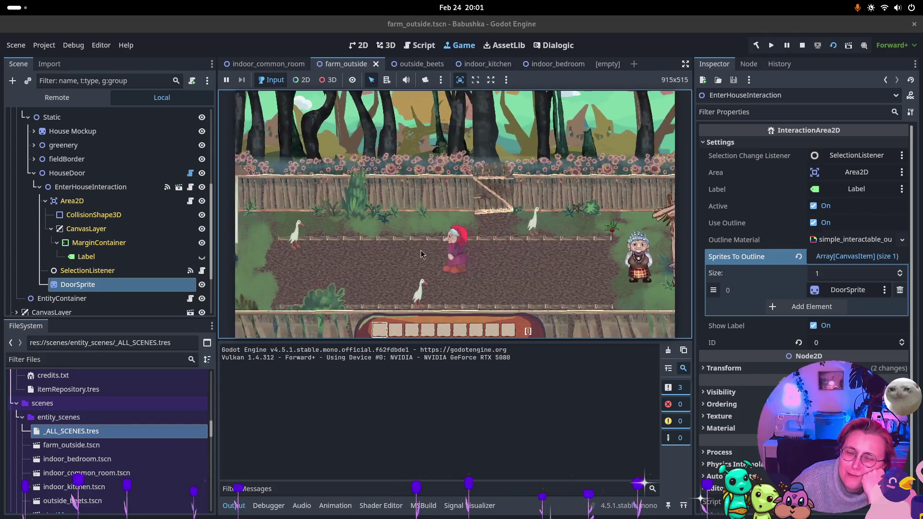
pyautogui.press('a')
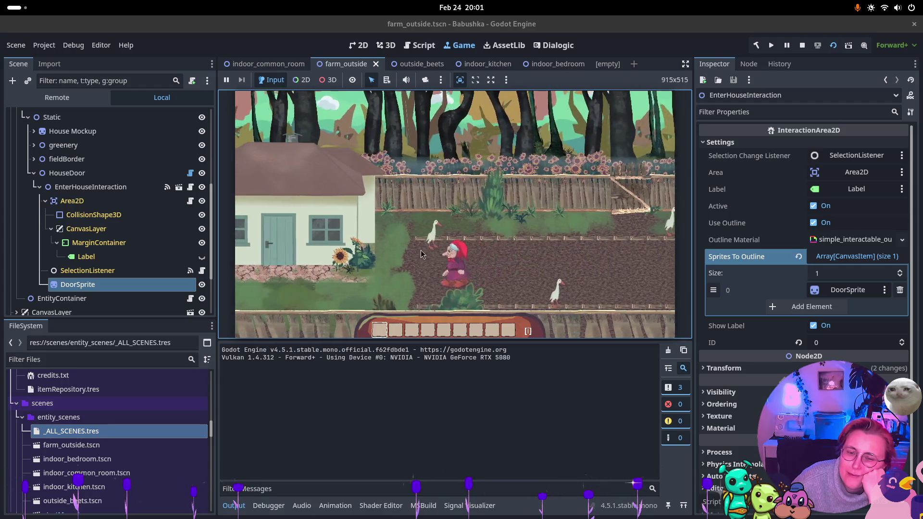
pyautogui.press('a')
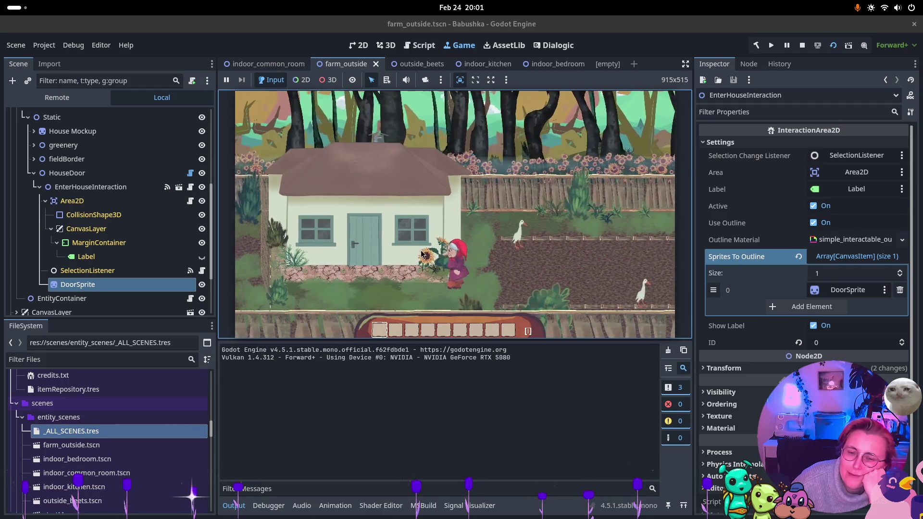
pyautogui.press('a')
pyautogui.press('w')
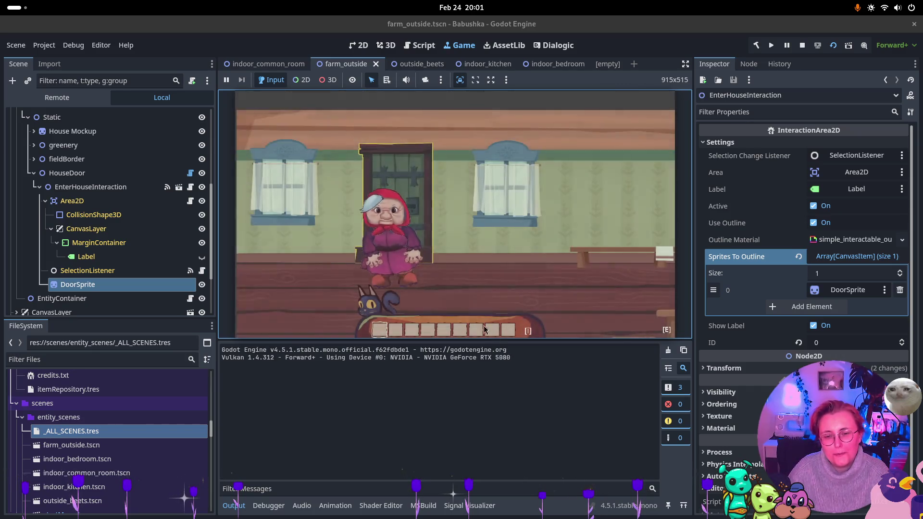
# - Walk through the curtained door, bedroom and blue door, then through the outlined kitchen door
pyautogui.press('d')
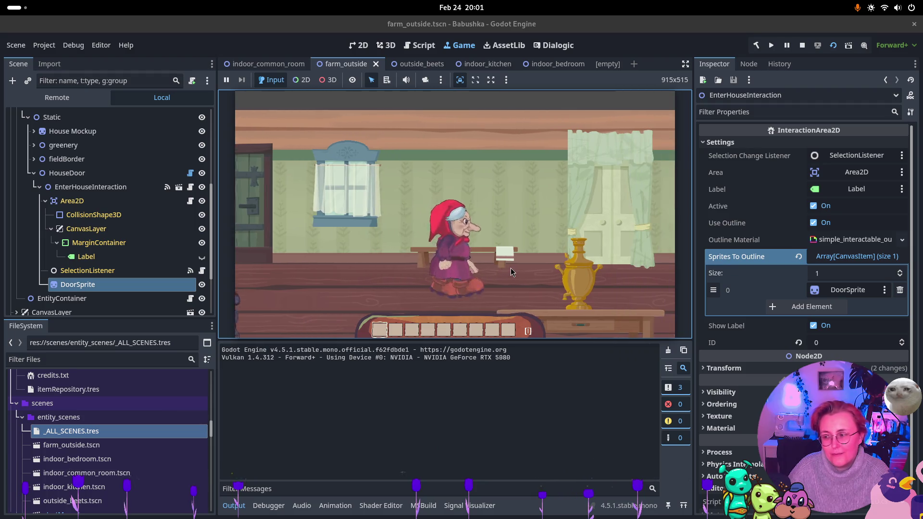
pyautogui.press('w')
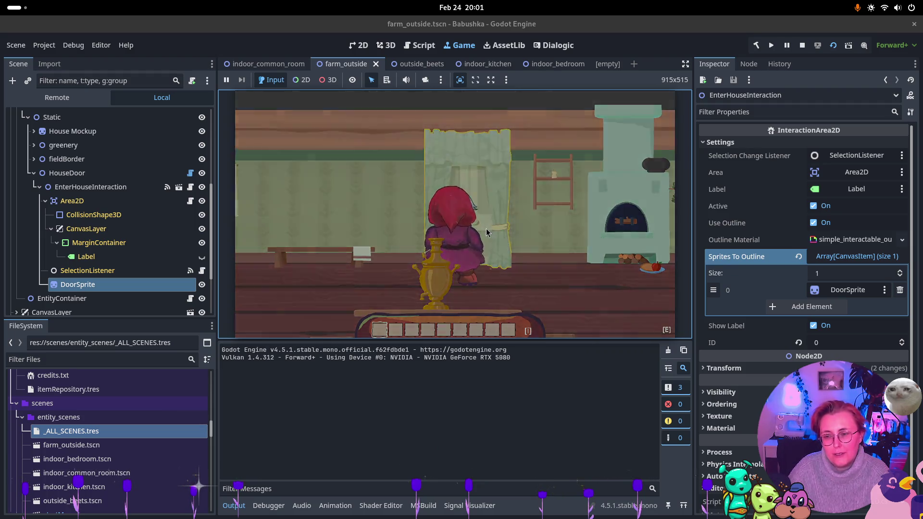
pyautogui.press('a')
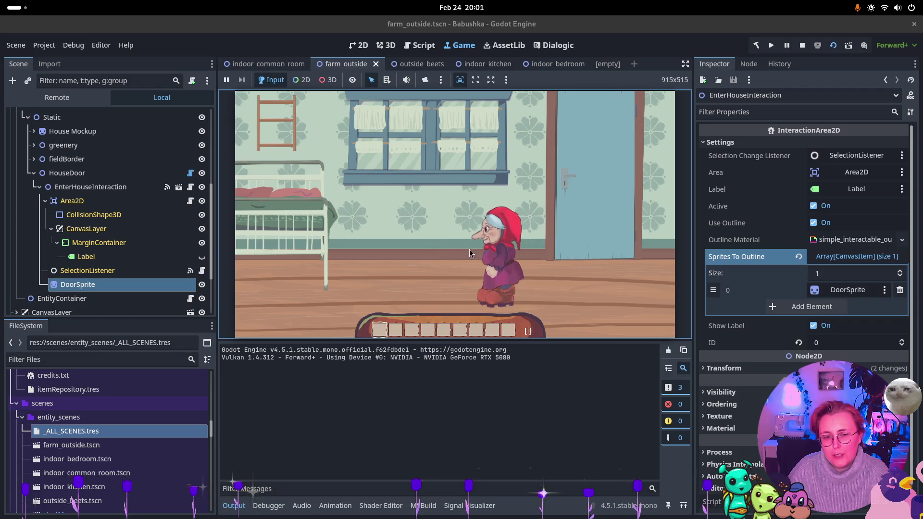
pyautogui.press('d')
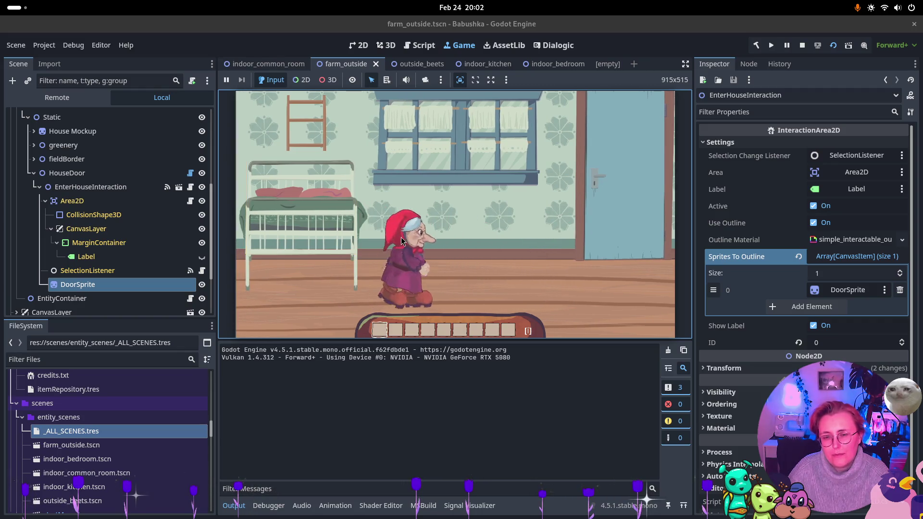
pyautogui.press('d')
pyautogui.press('w')
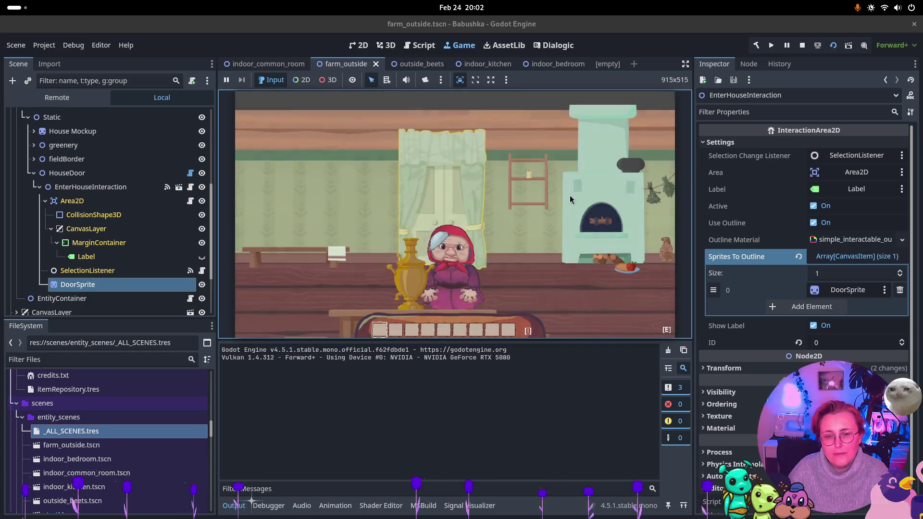
pyautogui.press('d')
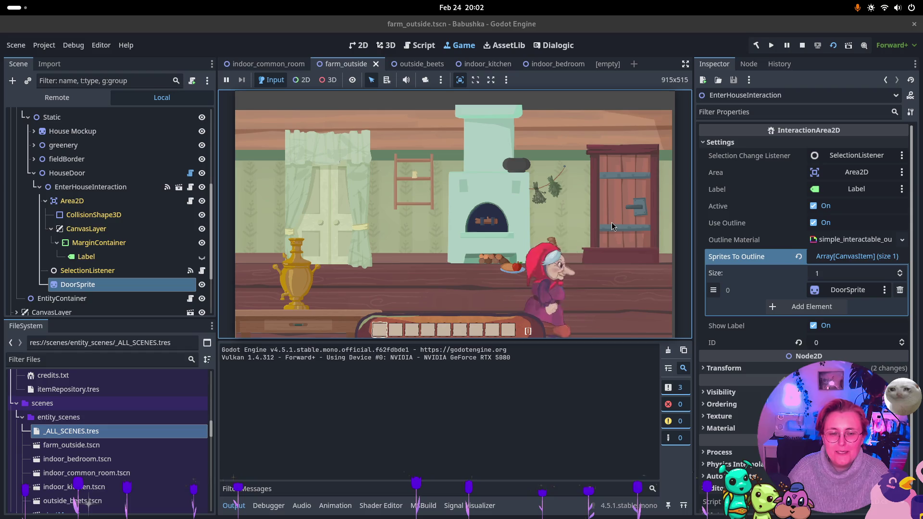
pyautogui.press('w')
# - Walk around the blue-walled room, go back through the outlined door, then stop the game
pyautogui.press('e')
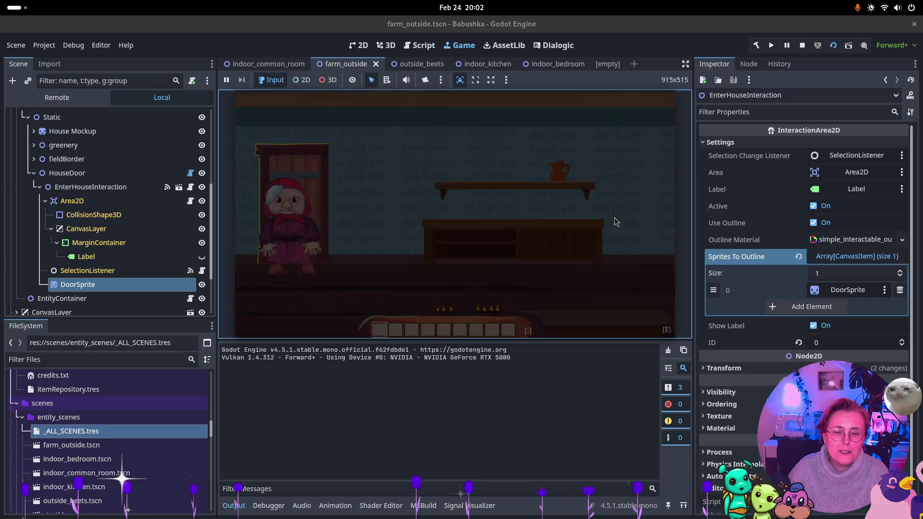
pyautogui.press('d')
pyautogui.press('s')
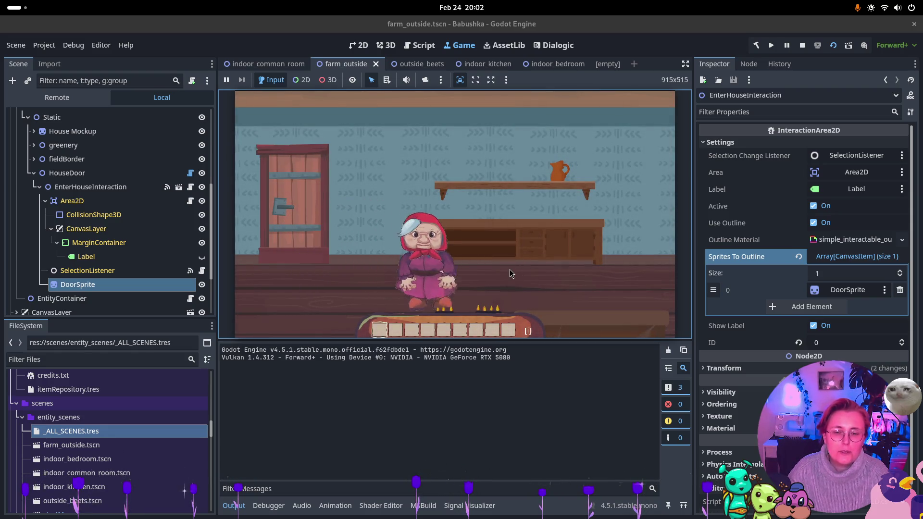
pyautogui.press('a')
pyautogui.press('w')
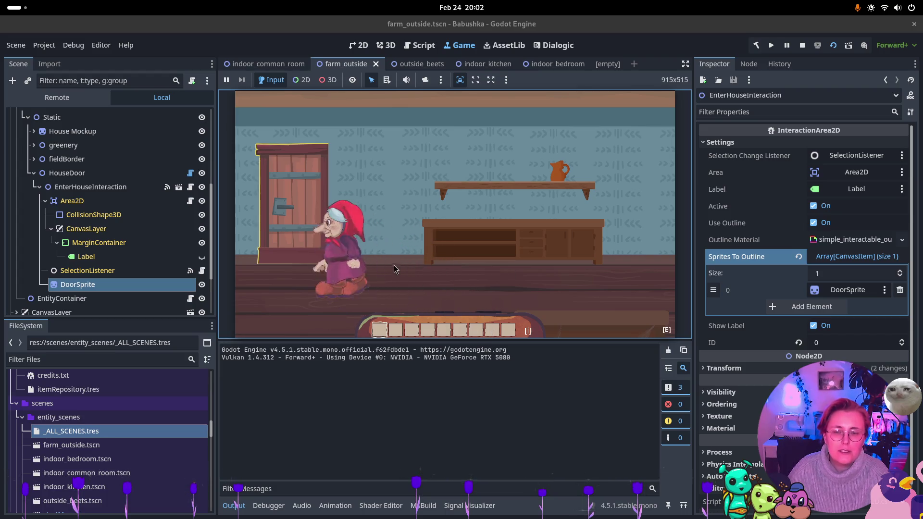
pyautogui.press('e')
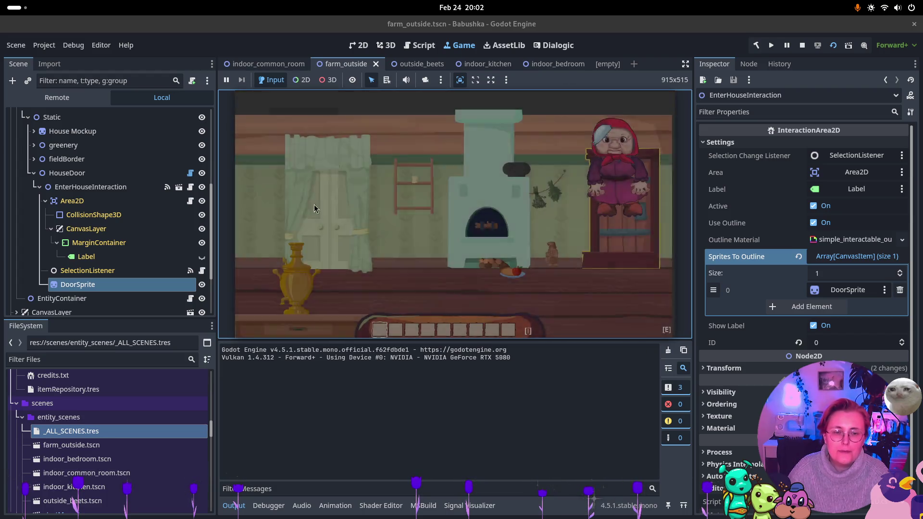
pyautogui.click(801, 45)
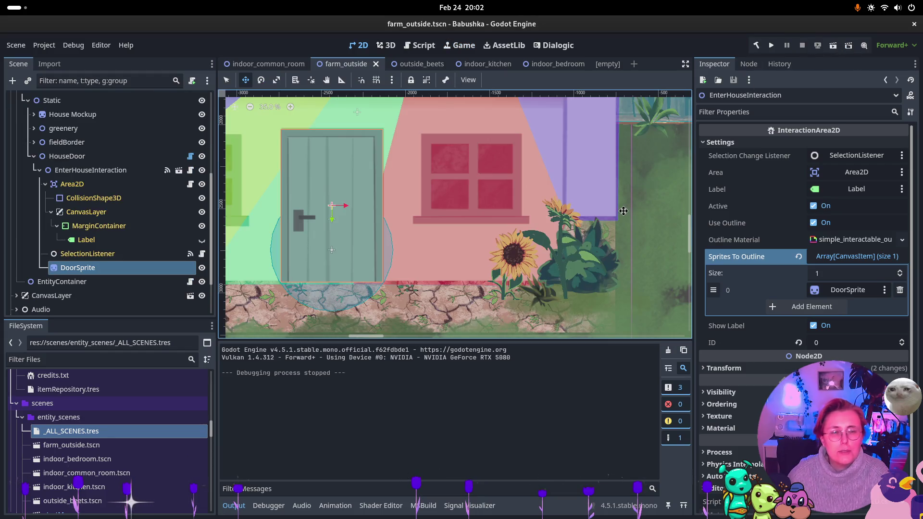
# - In indoor_common_room, reset Door_Kitchen's pivot to (0, 0) and move KitchendoorInteraction up onto the kitchen door
pyautogui.click(267, 64)
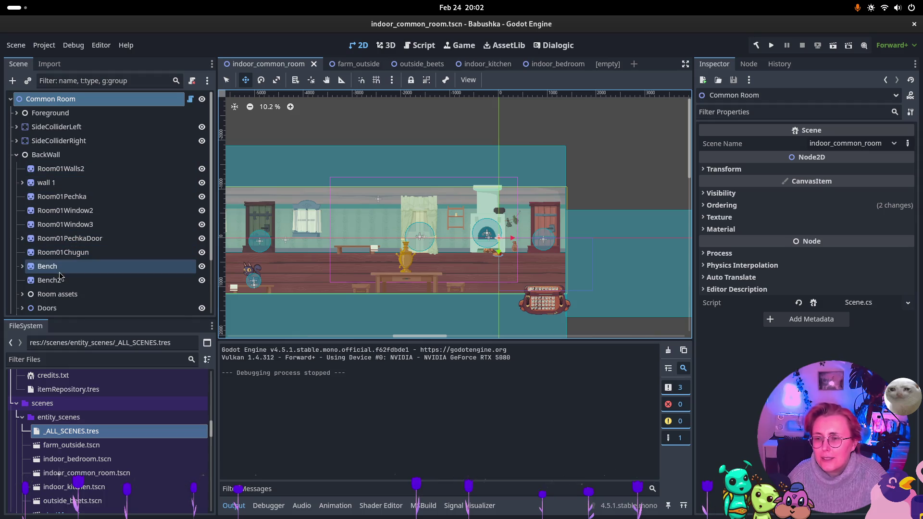
pyautogui.scroll(-3, 55, 242)
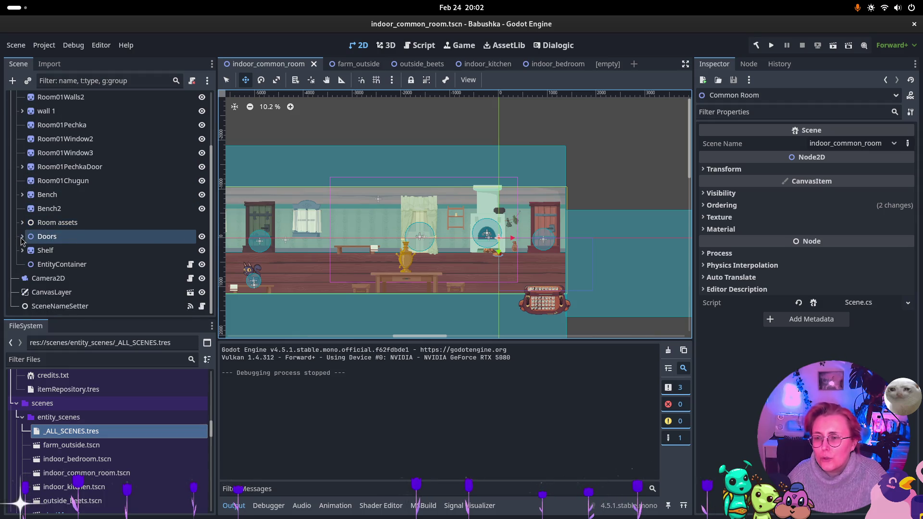
pyautogui.click(22, 236)
pyautogui.click(60, 254)
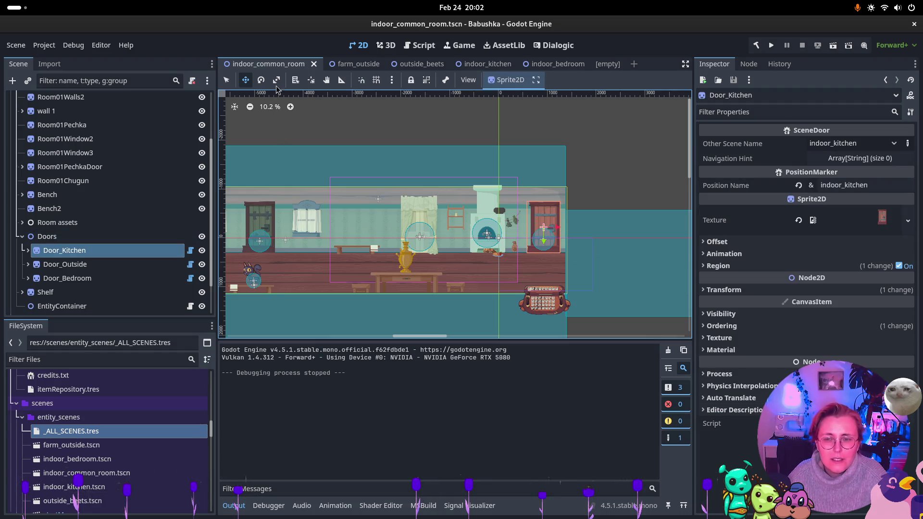
pyautogui.click(311, 80)
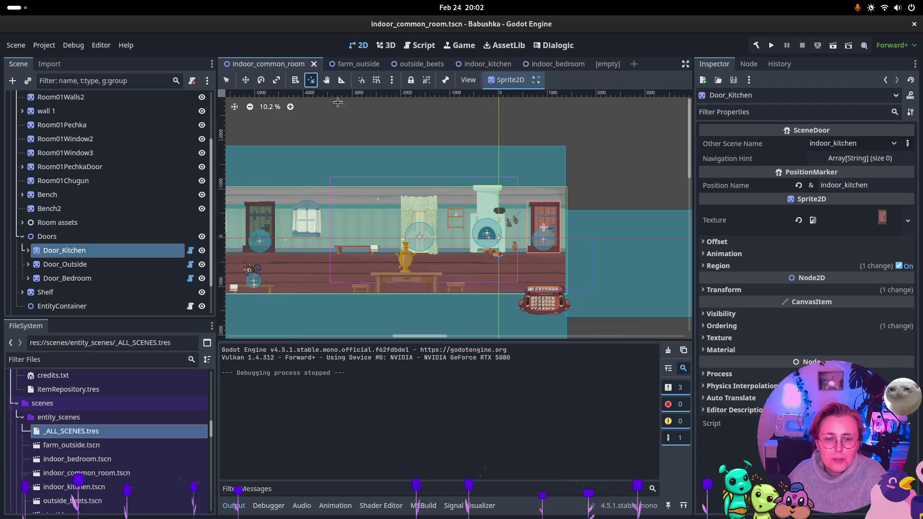
pyautogui.click(543, 259)
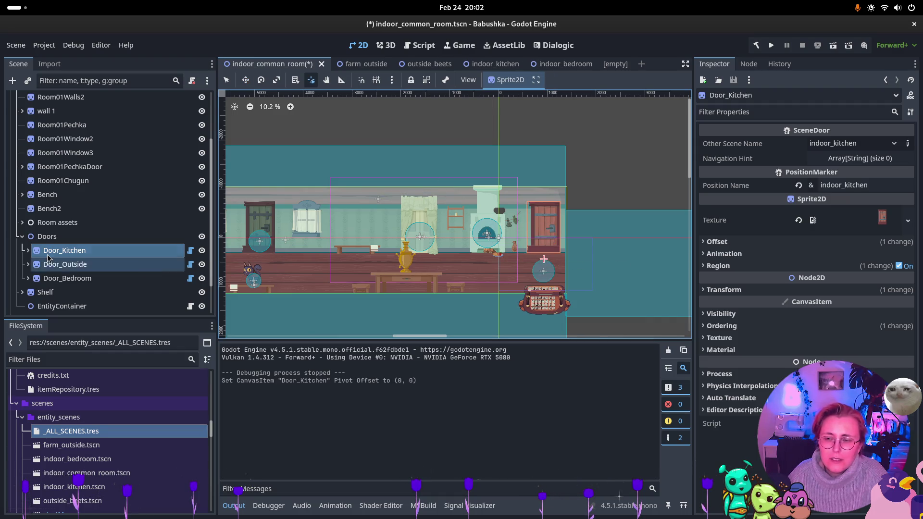
pyautogui.click(28, 250)
pyautogui.click(86, 264)
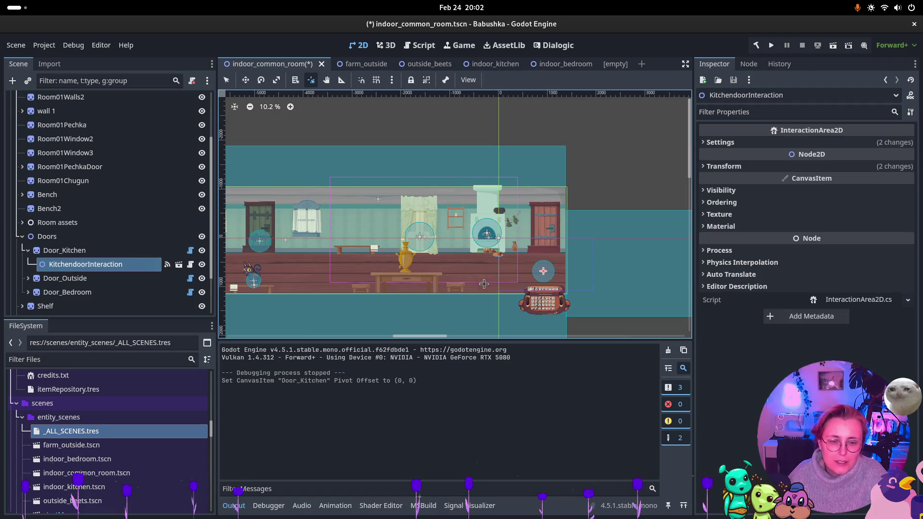
pyautogui.click(245, 79)
pyautogui.moveTo(551, 277); pyautogui.dragTo(553, 239)
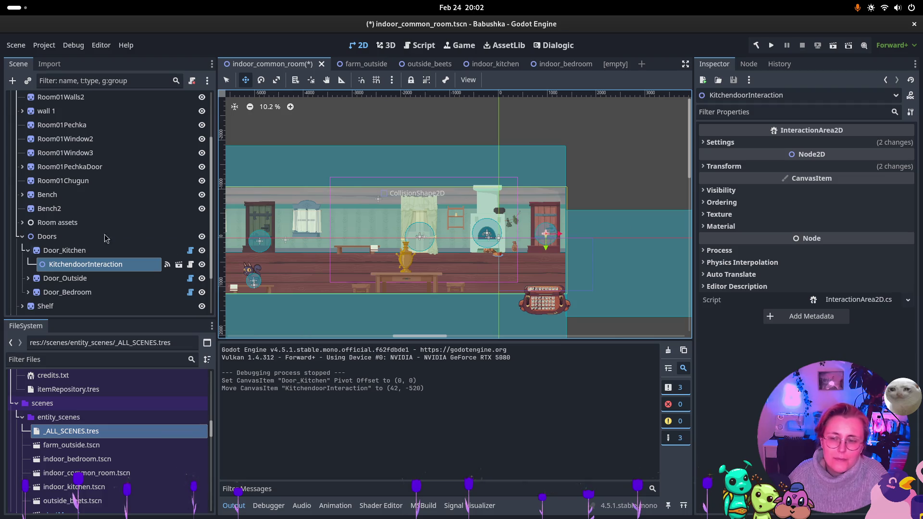
pyautogui.click(28, 250)
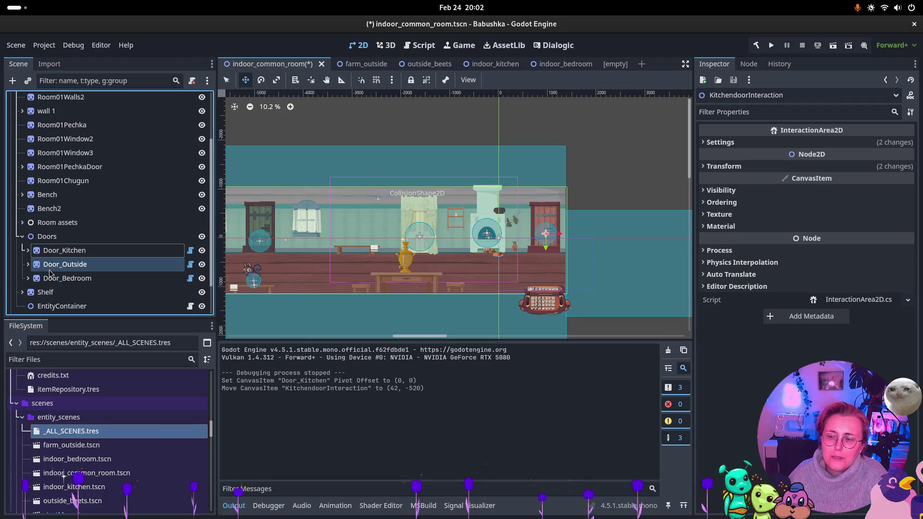
# - Reset Door_Bedroom's pivot to (0, 0) and move VesnasRoomDoor up onto the bedroom door
pyautogui.click(46, 279)
pyautogui.click(28, 278)
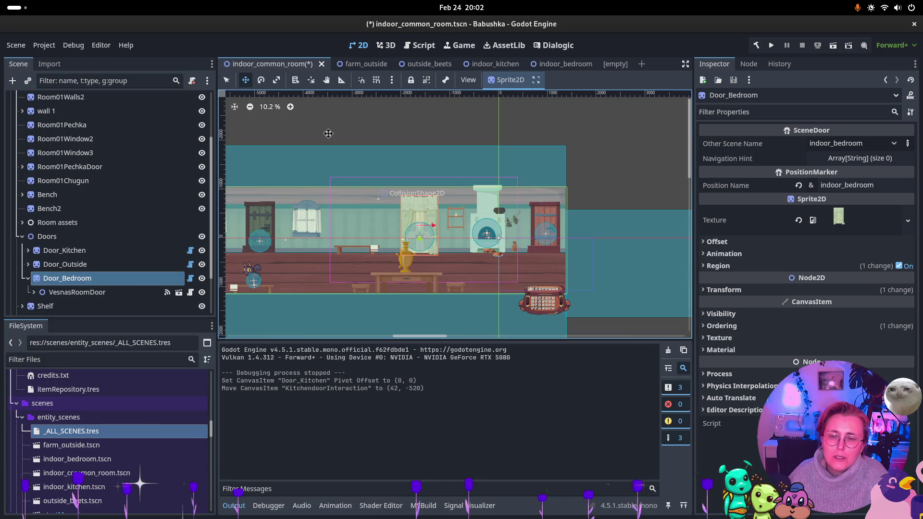
pyautogui.click(310, 80)
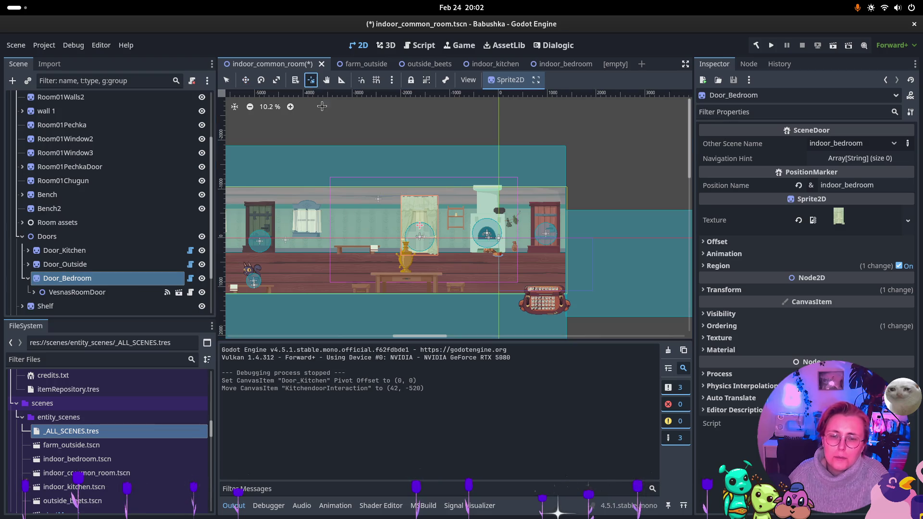
pyautogui.click(422, 259)
pyautogui.click(420, 267)
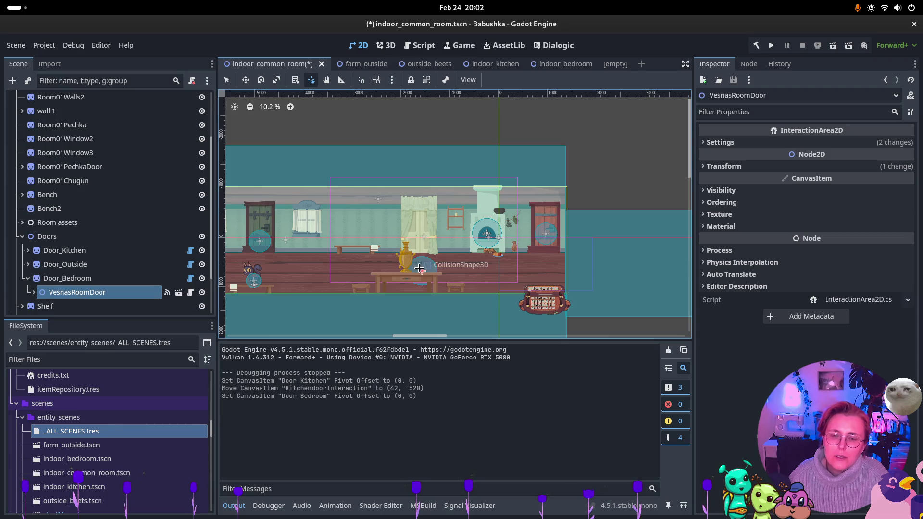
pyautogui.press('w')
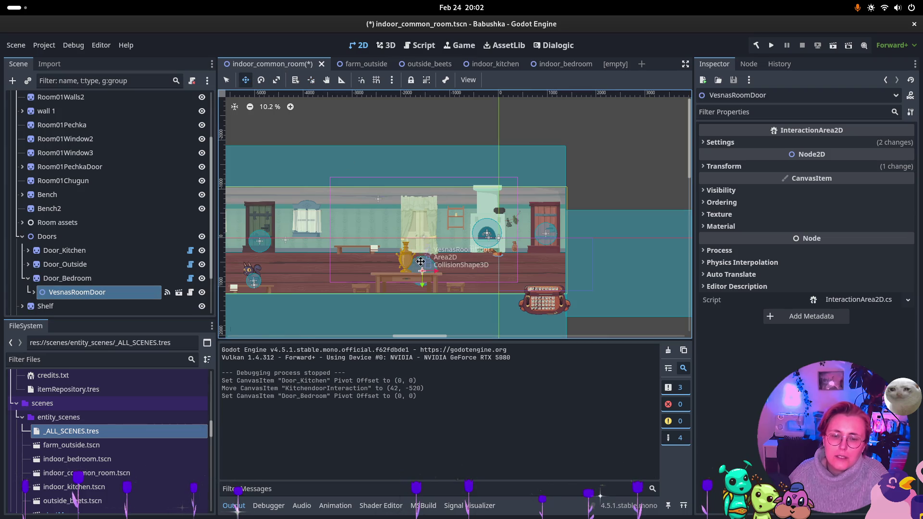
pyautogui.moveTo(420, 261); pyautogui.dragTo(419, 230)
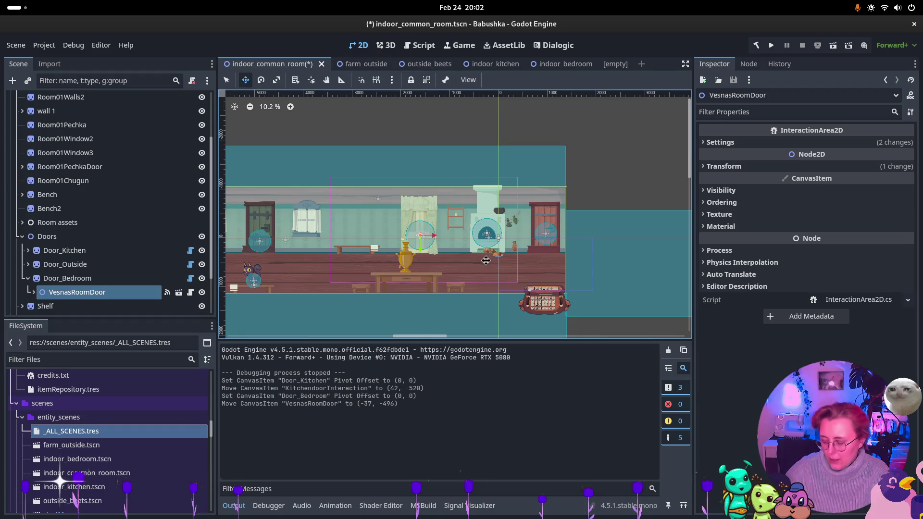
# - Save the common room scene and then save all open scenes
pyautogui.hotkey('ctrl', 's')
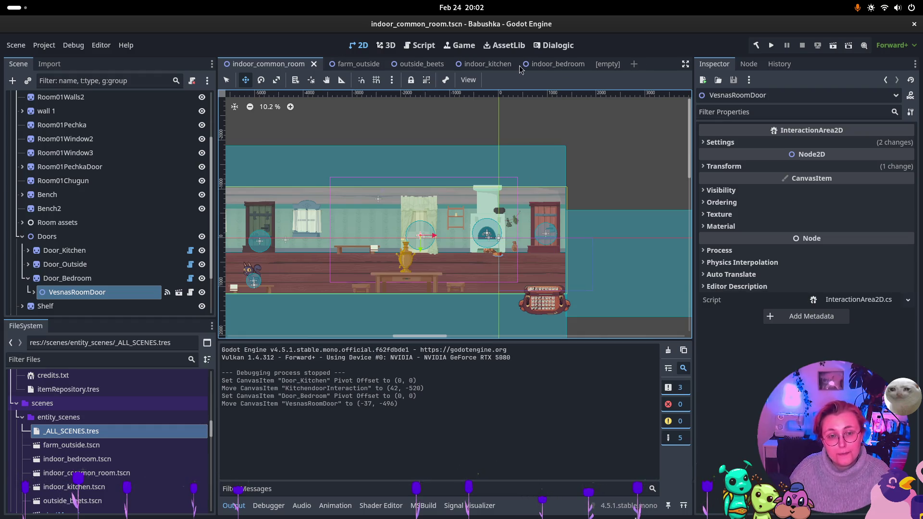
pyautogui.rightClick(578, 72)
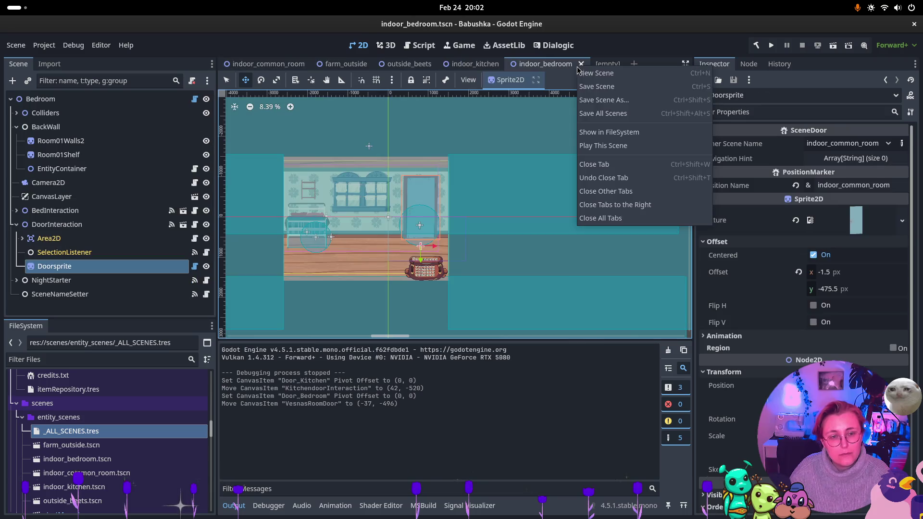
pyautogui.click(606, 119)
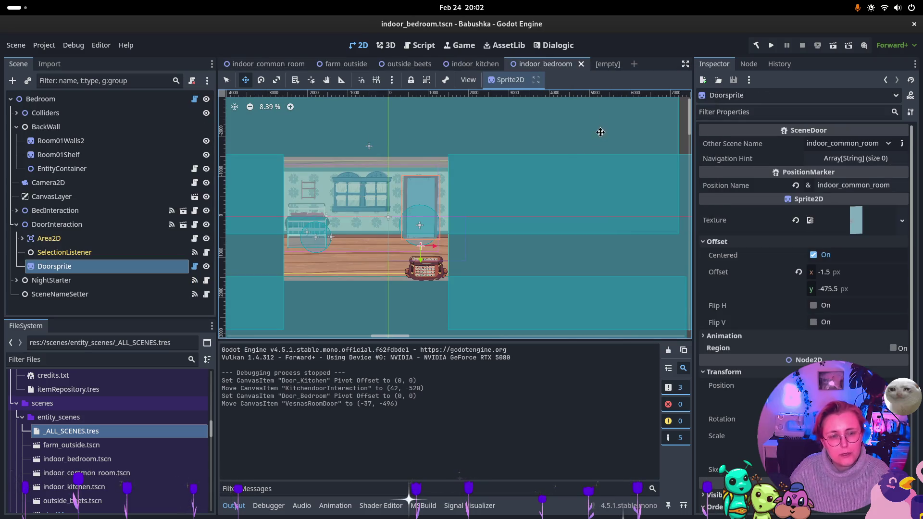
pyautogui.press('super')
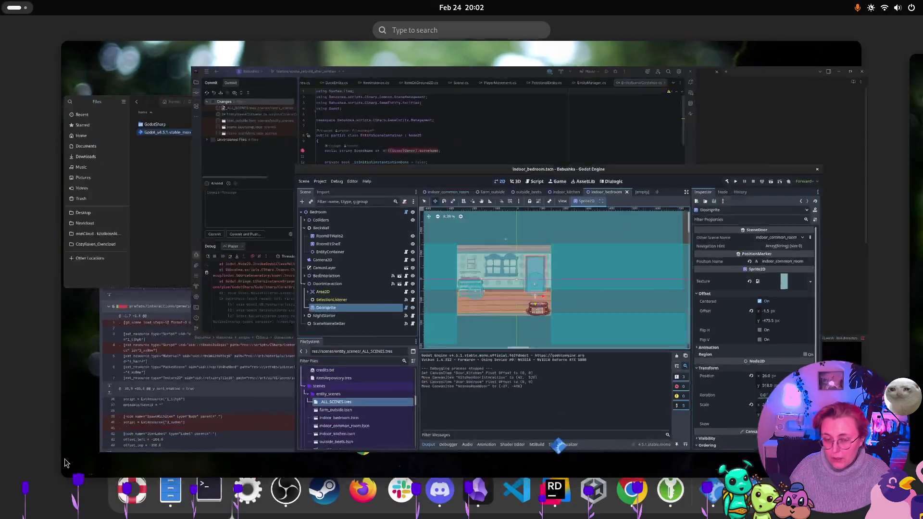
# - In Rider, check all changed and unversioned scene files for commit and start the commit message
pyautogui.click(432, 159)
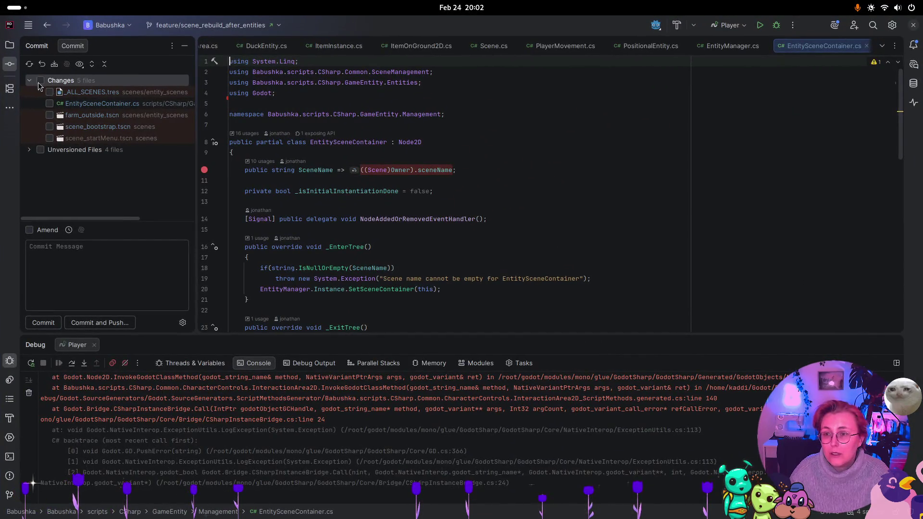
pyautogui.click(41, 81)
pyautogui.click(29, 151)
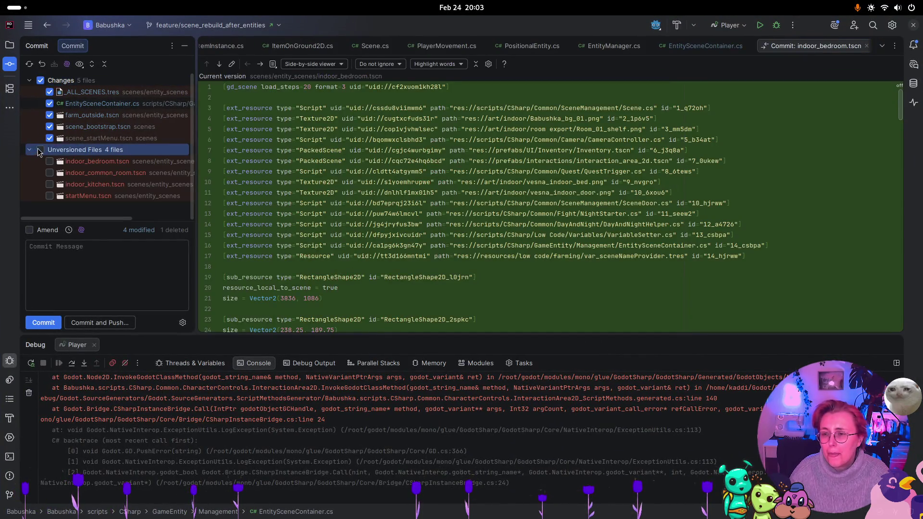
pyautogui.click(77, 268)
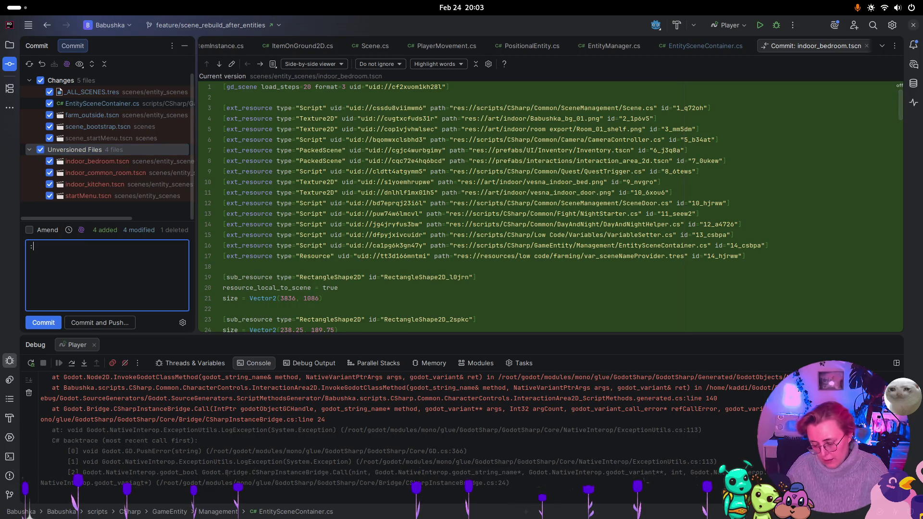
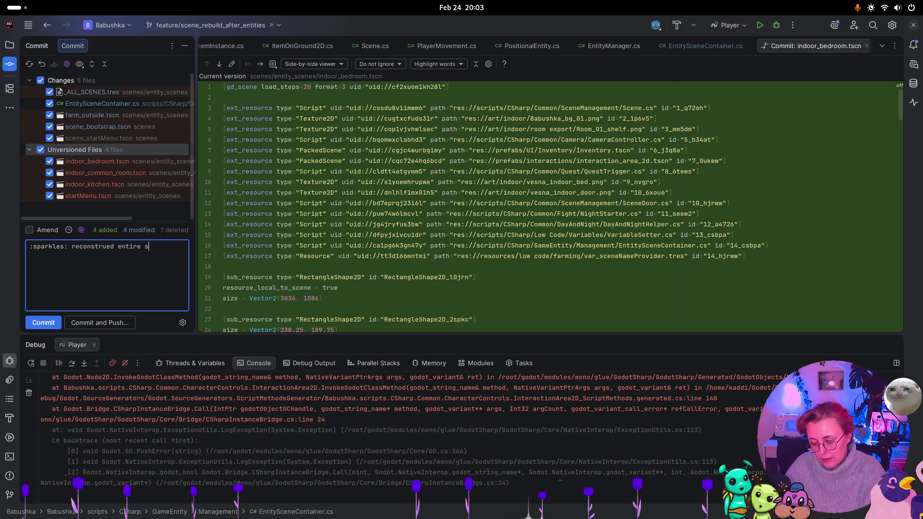
# - Finish the scene-flow commit message, commit, and push 18 commits to the feature branch
pyautogui.write('ne flow from outside to all indoor rooms')
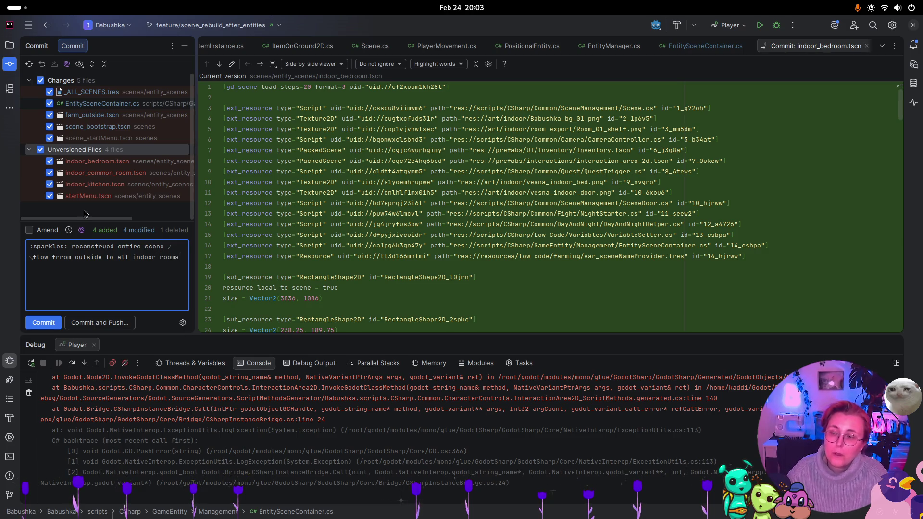
pyautogui.click(118, 325)
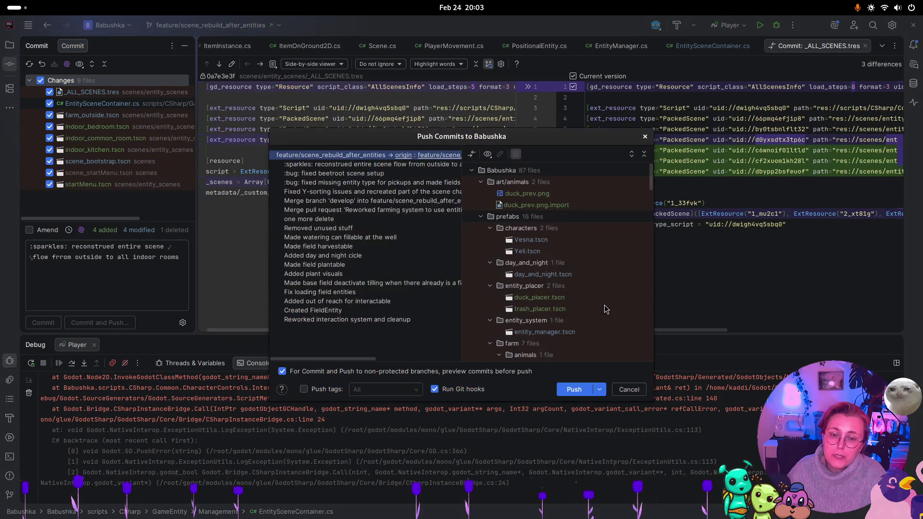
pyautogui.click(574, 390)
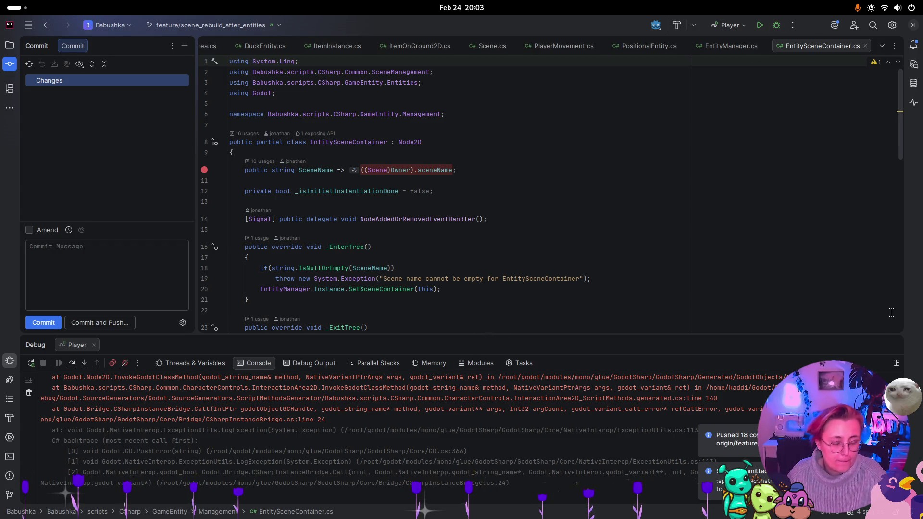
pyautogui.press('super')
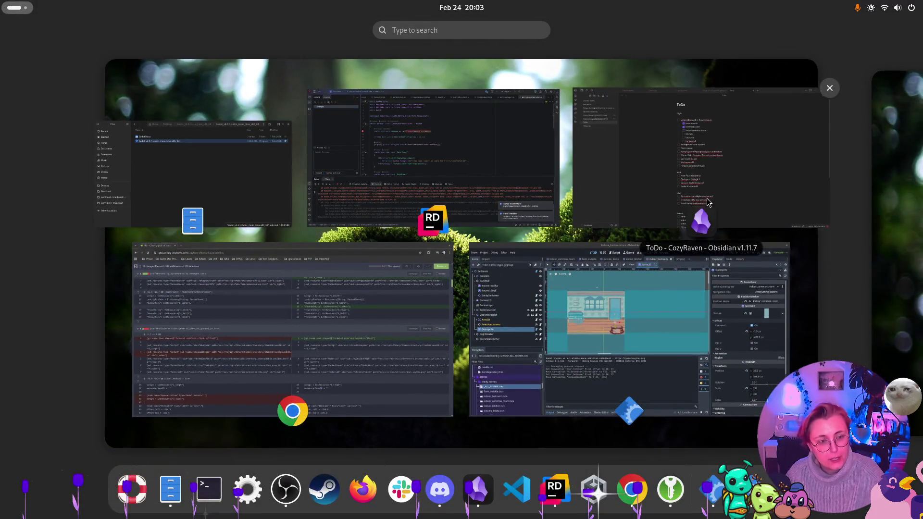
# - Review the flow rework entries in the Obsidian ToDo note, then return to the Godot editor
pyautogui.click(706, 201)
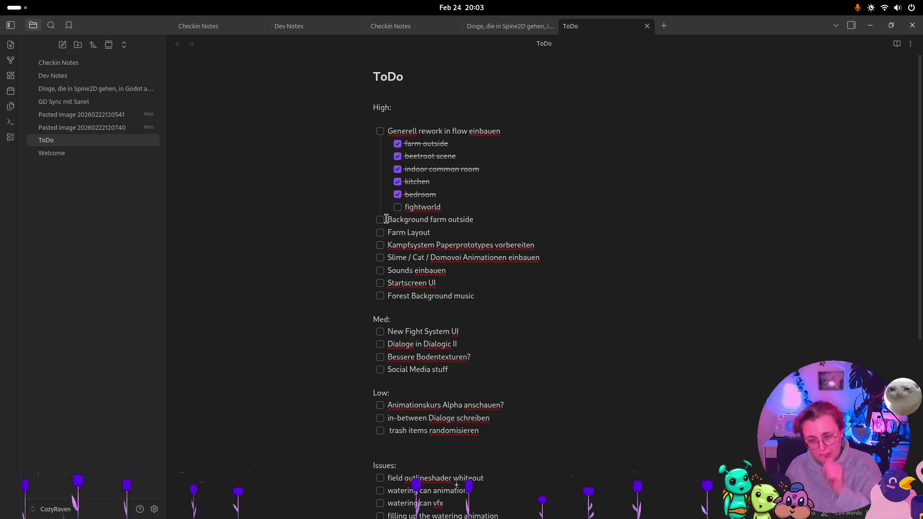
pyautogui.press('super')
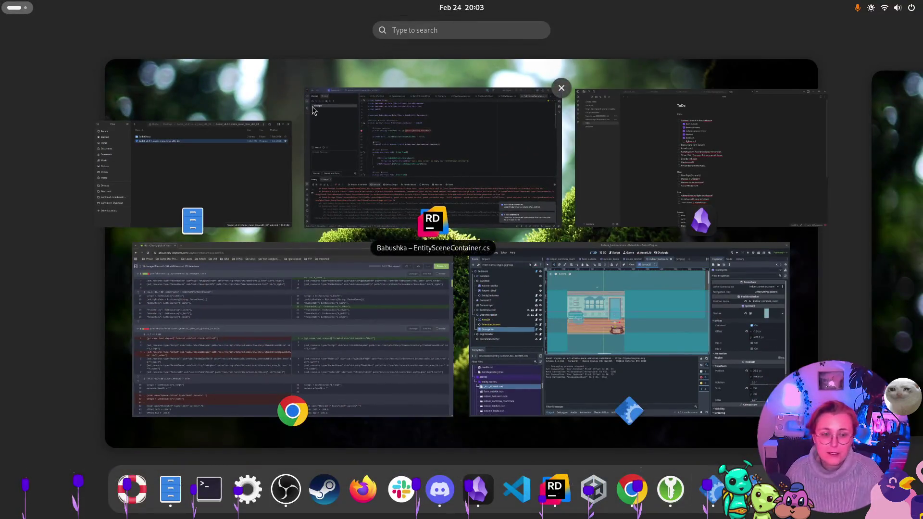
pyautogui.click(548, 302)
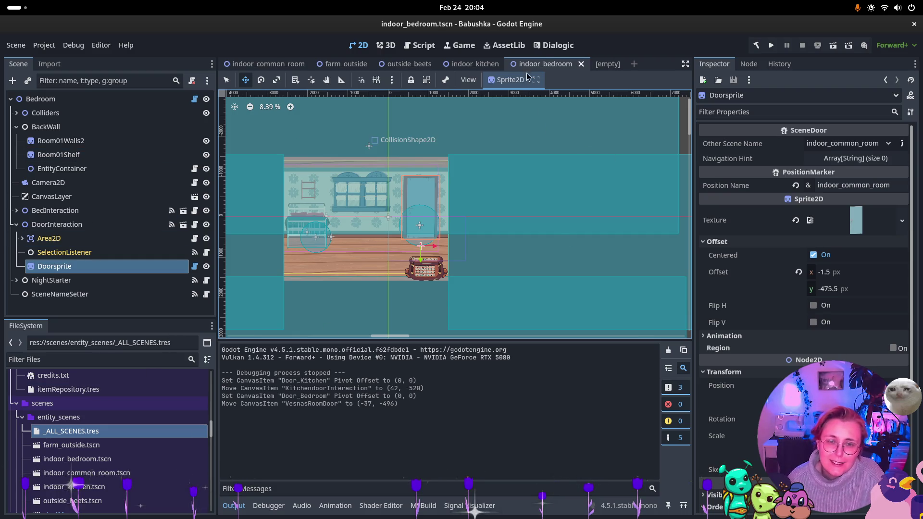
# - Copy scene_fight_world_room.tscn into the entity_scenes folder
pyautogui.scroll(-5, 80, 463)
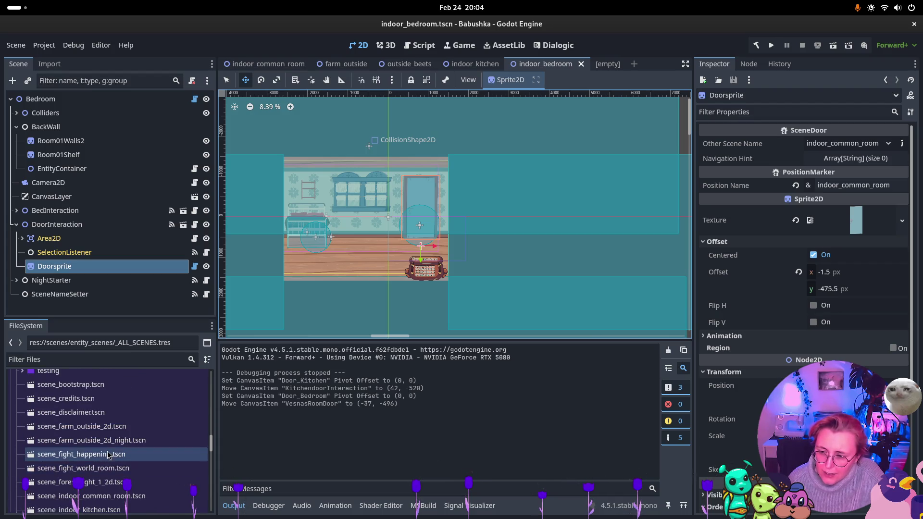
pyautogui.click(109, 468)
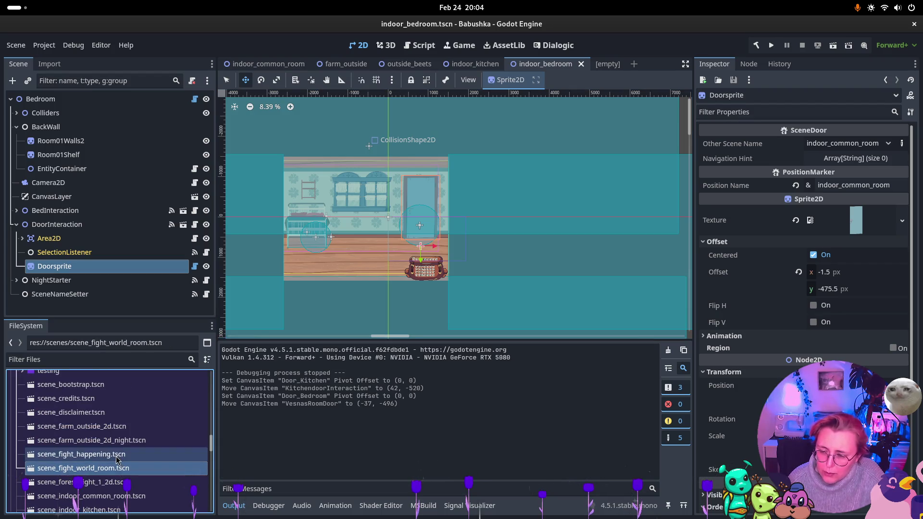
pyautogui.rightClick(94, 472)
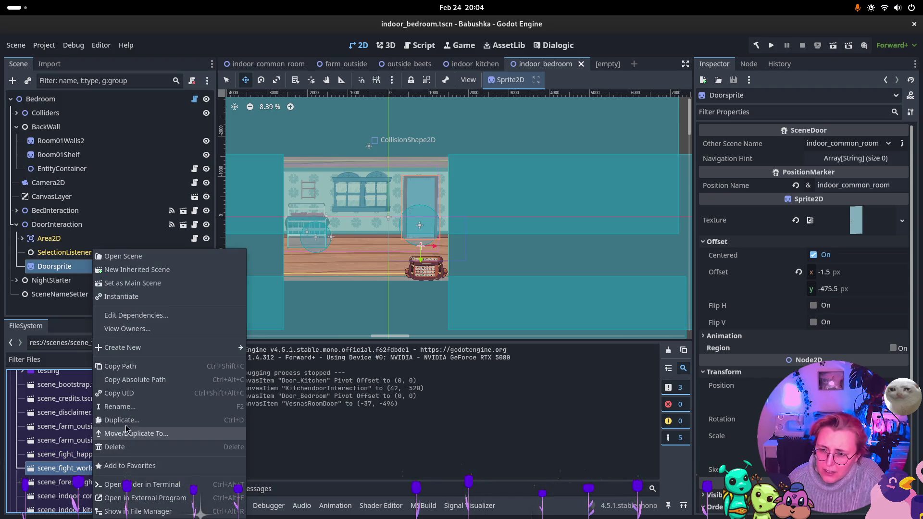
pyautogui.click(159, 434)
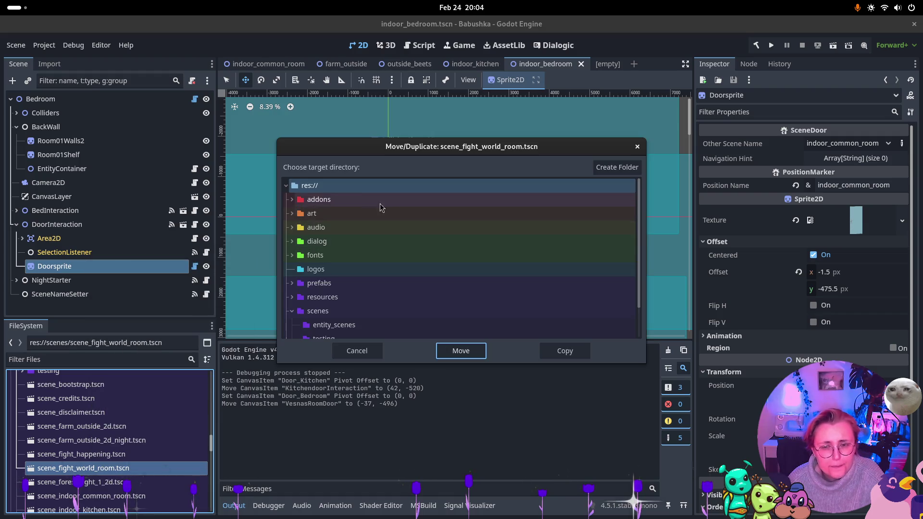
pyautogui.click(326, 326)
pyautogui.click(565, 351)
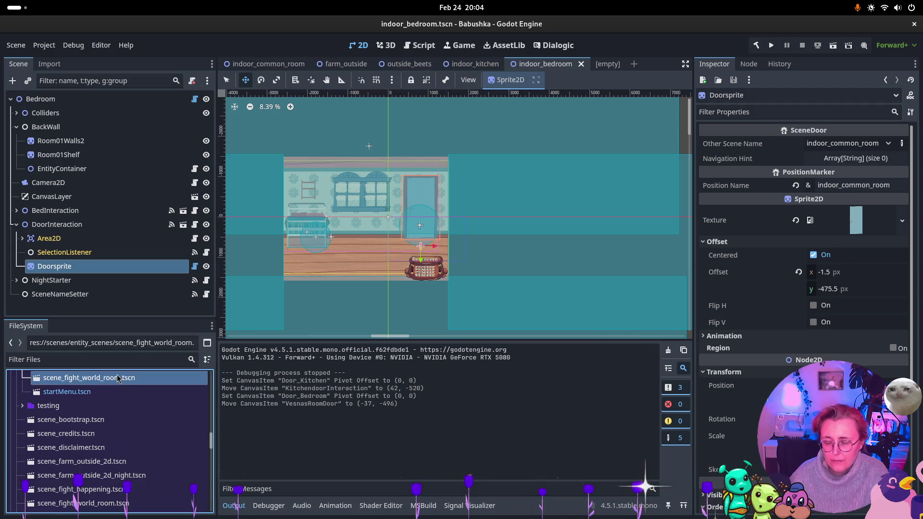
# - Rename the copy to fight_world_room.tscn and open it
pyautogui.click(118, 379)
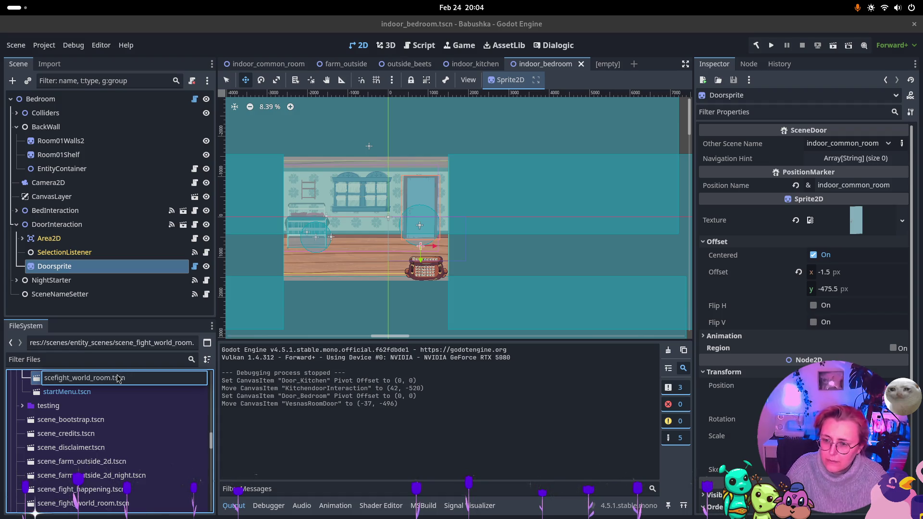
pyautogui.press('Return')
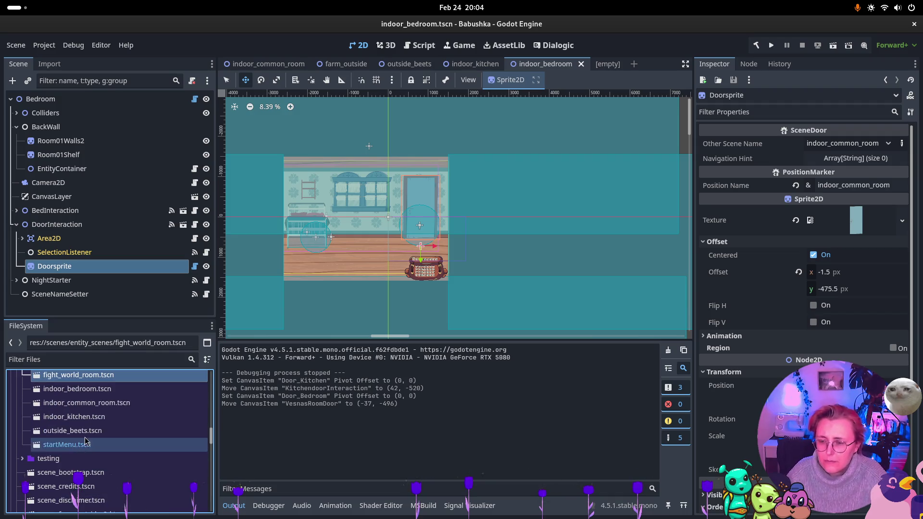
pyautogui.doubleClick(78, 409)
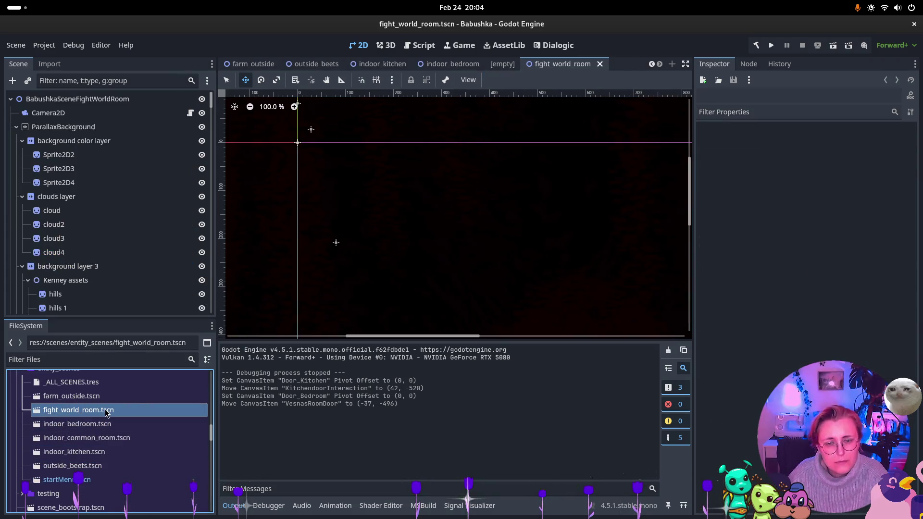
pyautogui.scroll(-10, 498, 219)
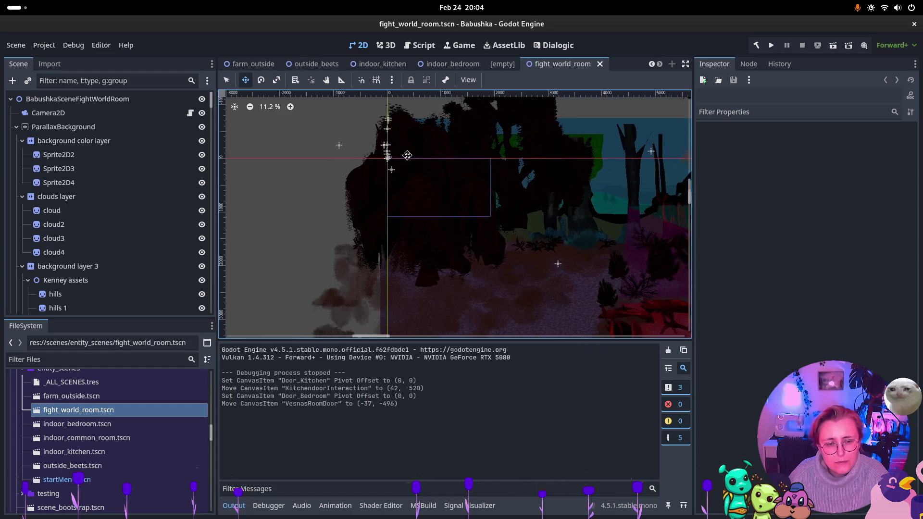
pyautogui.hscroll(10, 552, 227)
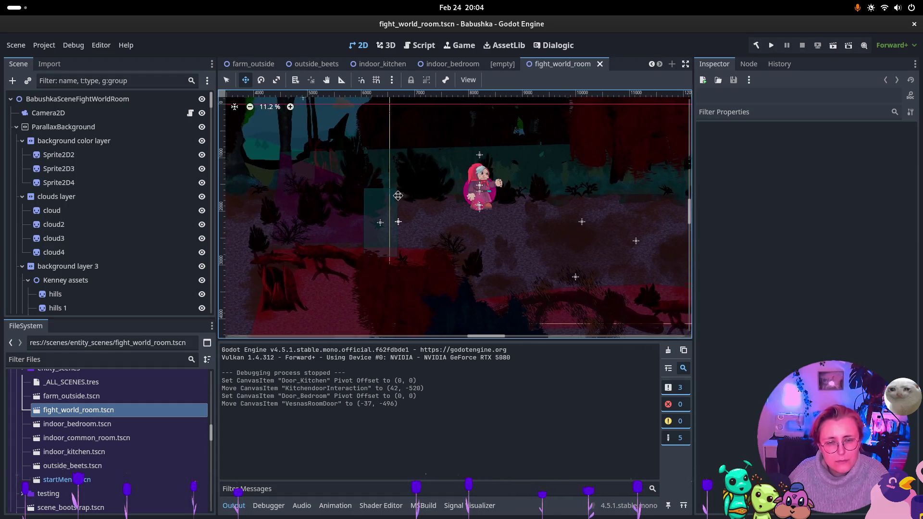
pyautogui.moveTo(452, 211); pyautogui.dragTo(279, 198)
pyautogui.scroll(-1, 574, 96)
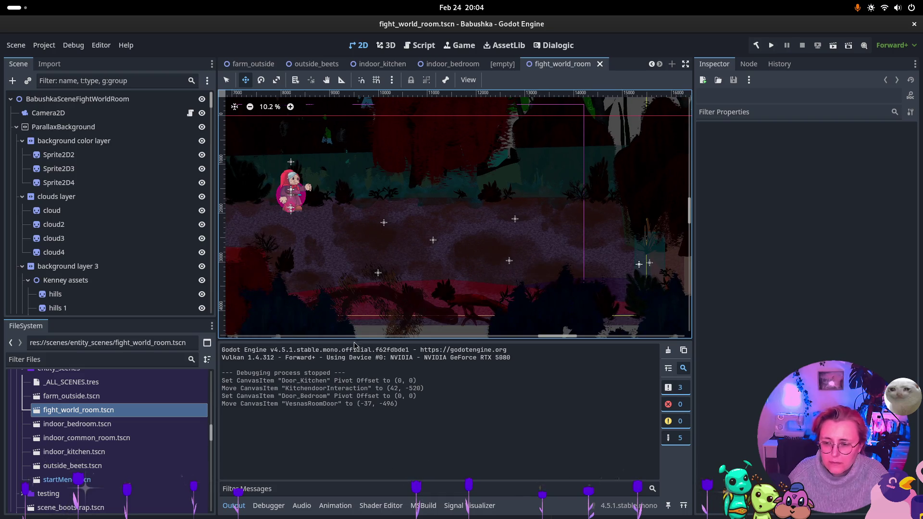
pyautogui.scroll(-3, 122, 445)
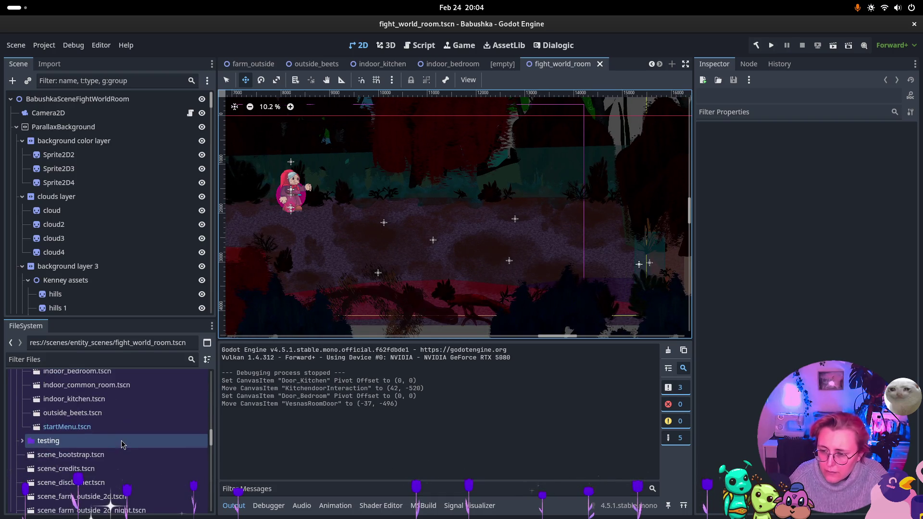
pyautogui.scroll(-3, 123, 447)
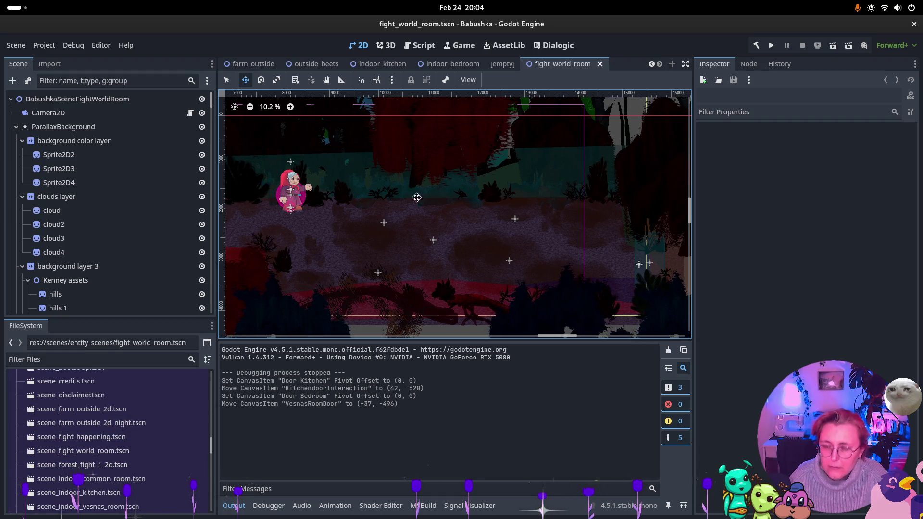
pyautogui.doubleClick(106, 469)
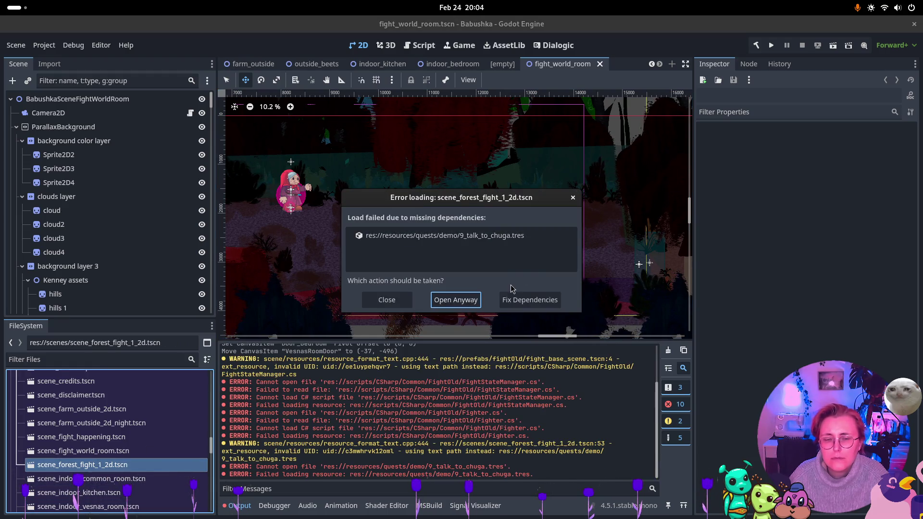
pyautogui.click(387, 300)
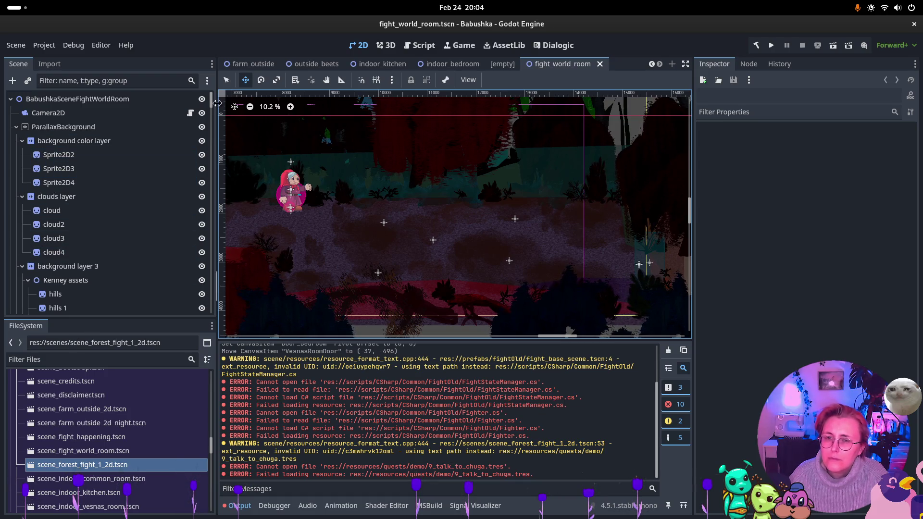
pyautogui.click(124, 99)
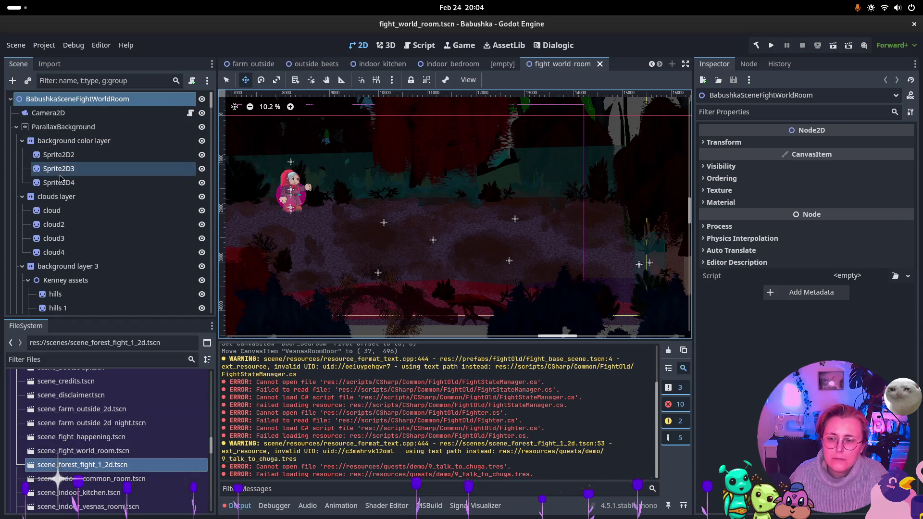
pyautogui.scroll(4, 90, 402)
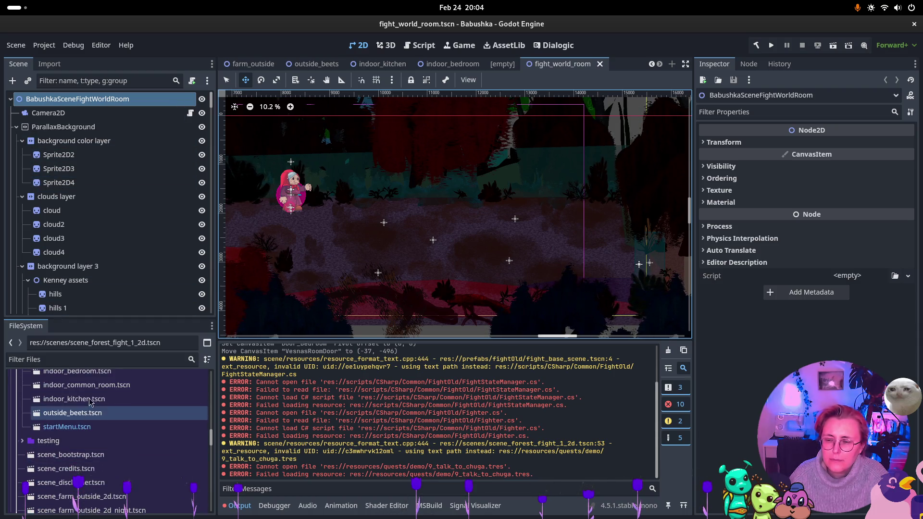
pyautogui.scroll(2, 91, 402)
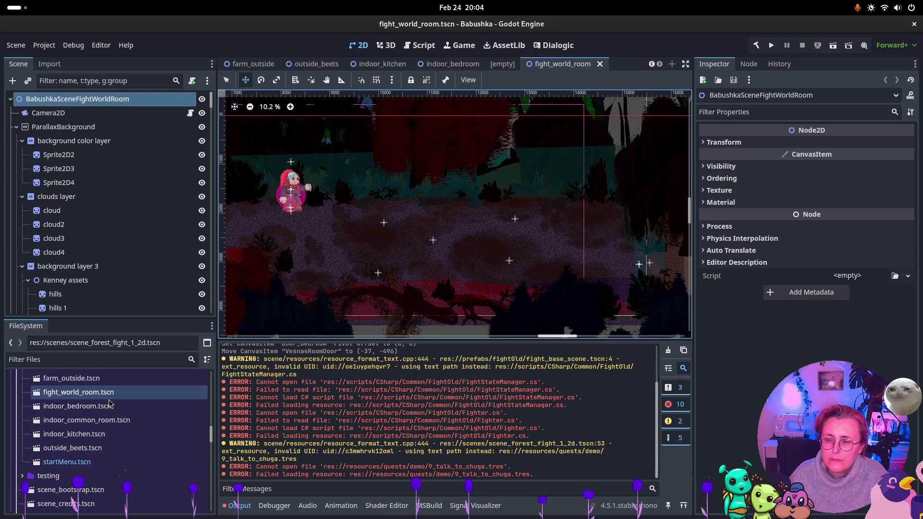
pyautogui.click(108, 393)
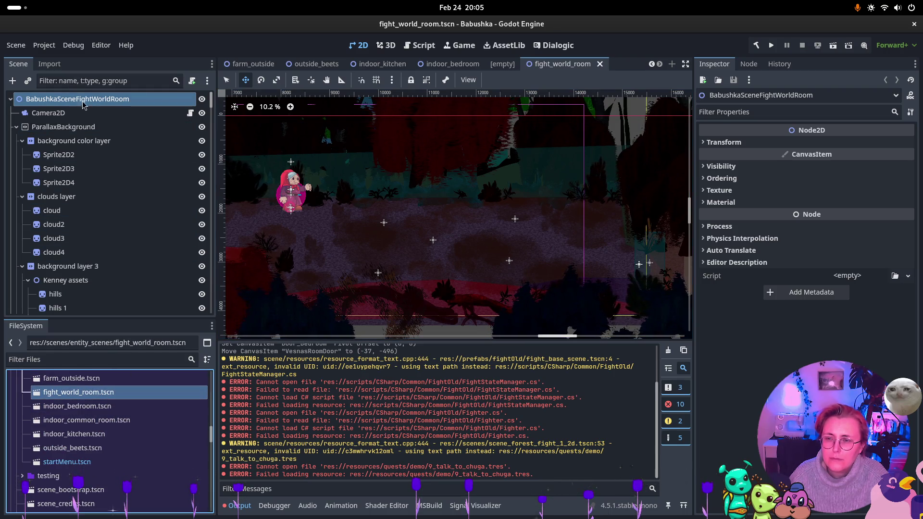
# - Attach the Scene.cs script to the fight world room's root node
pyautogui.click(100, 101)
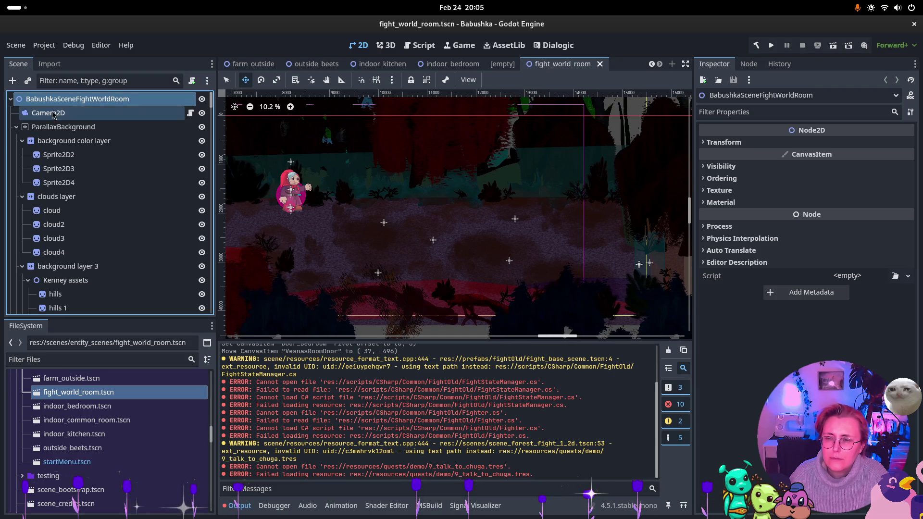
pyautogui.click(894, 275)
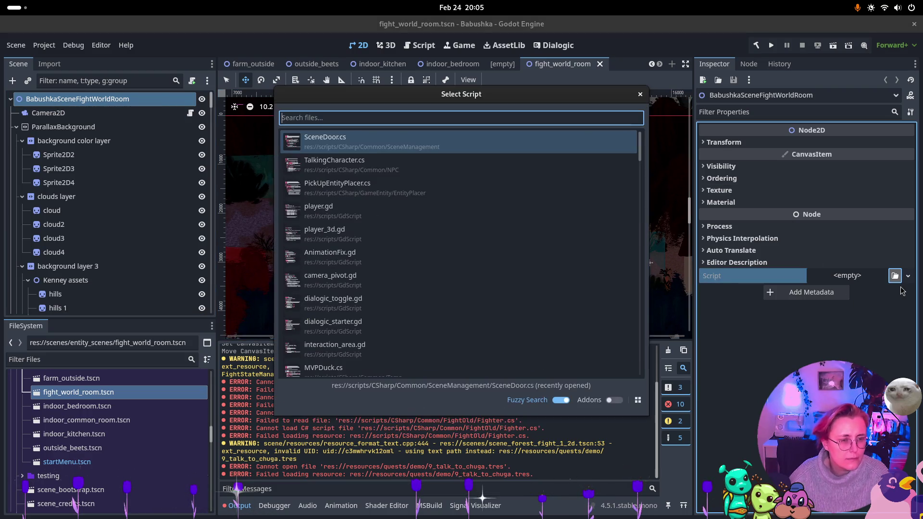
pyautogui.write('scene')
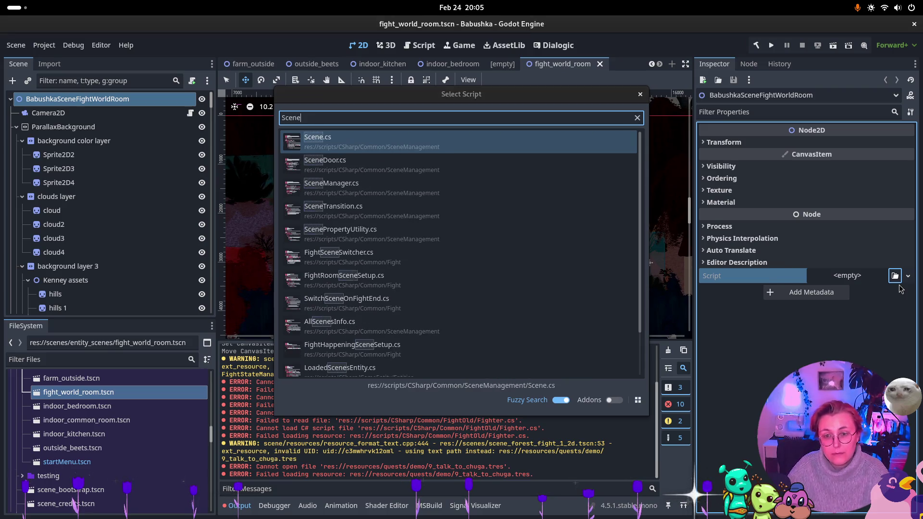
pyautogui.press('Return')
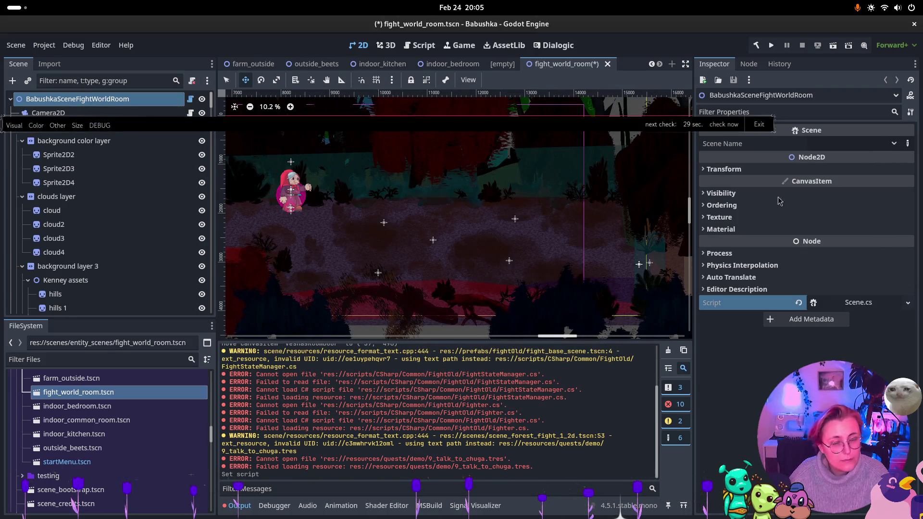
# - Add fight_world_room.tscn as the seventh Scenes entry in _ALL_SCENES.tres and save
pyautogui.scroll(3, 62, 418)
pyautogui.click(61, 417)
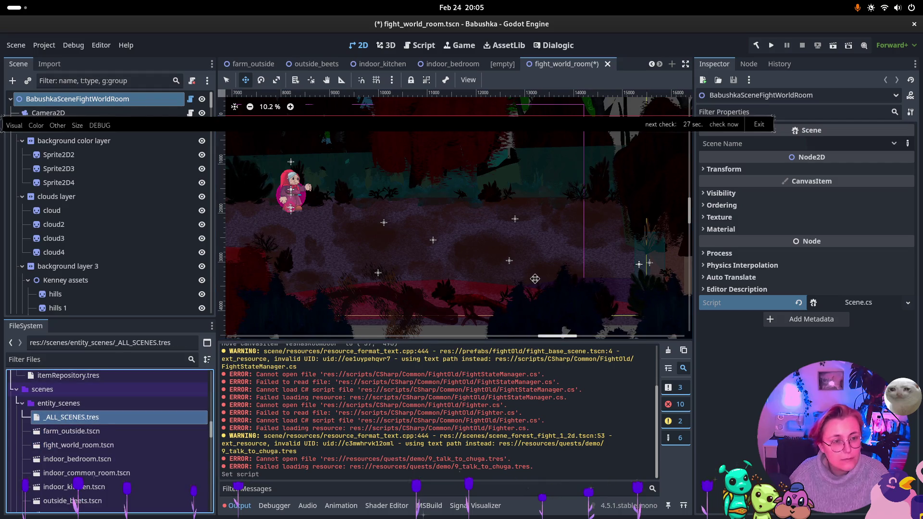
pyautogui.doubleClick(106, 417)
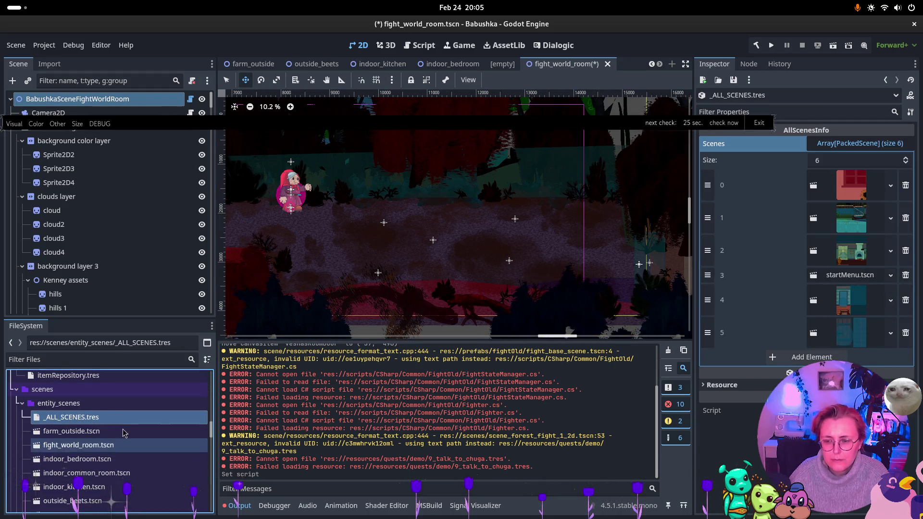
pyautogui.click(811, 356)
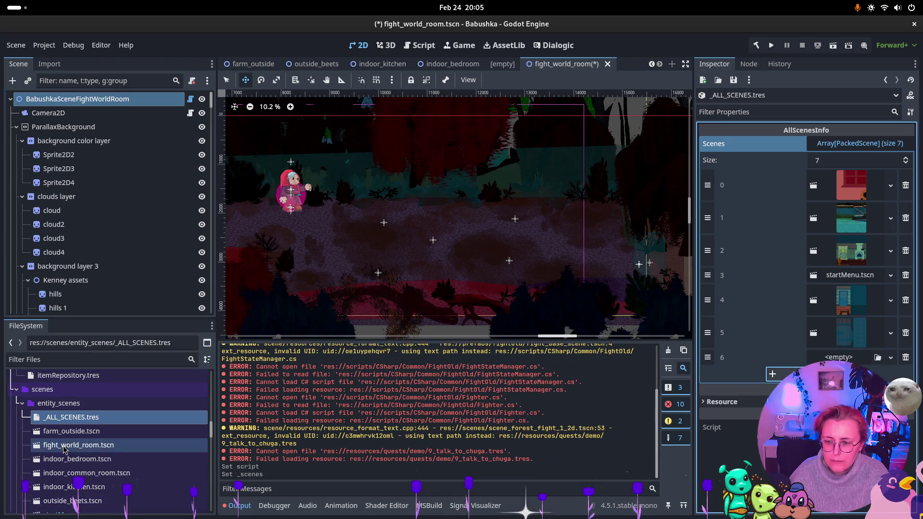
pyautogui.moveTo(65, 449); pyautogui.dragTo(453, 474)
pyautogui.moveTo(847, 357); pyautogui.dragTo(850, 360)
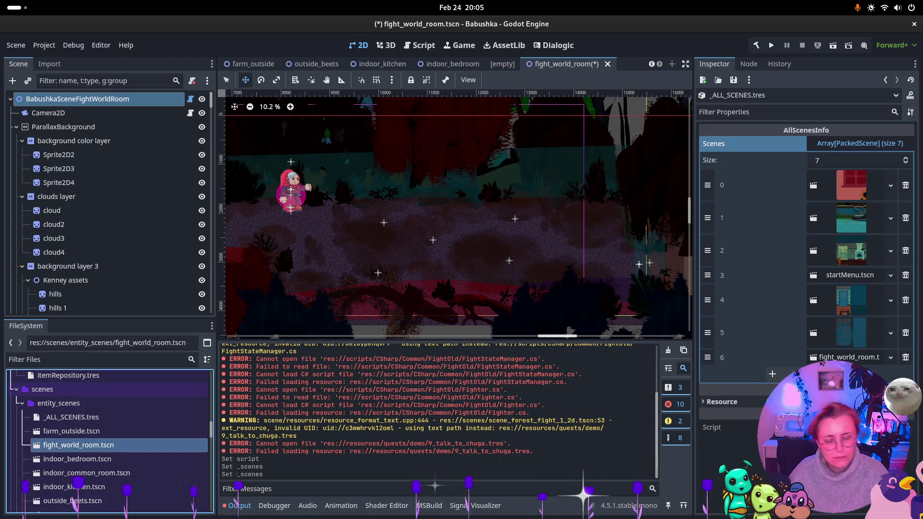
pyautogui.hotkey('ctrl', 's')
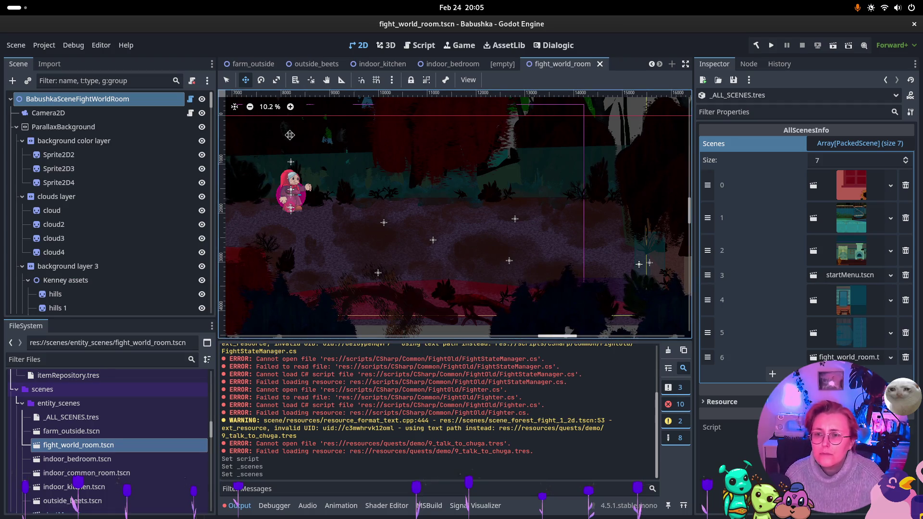
# - Set the root's Scene Name to fight_world_room and save the scene
pyautogui.press('Down')
pyautogui.press('Up')
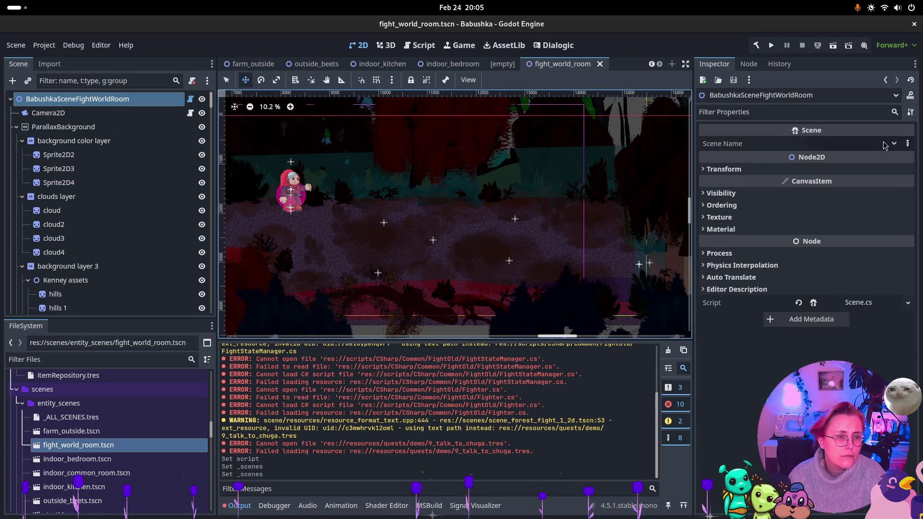
pyautogui.click(884, 144)
pyautogui.click(853, 249)
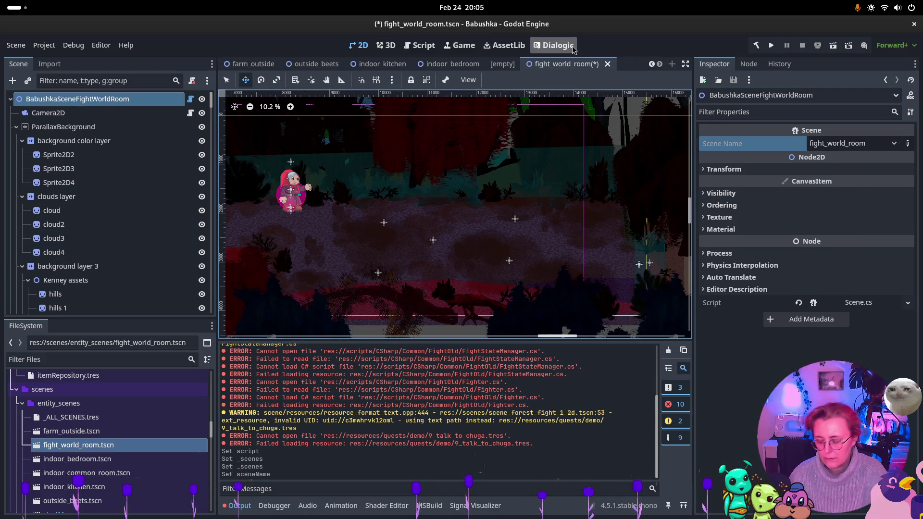
pyautogui.hotkey('ctrl', 's')
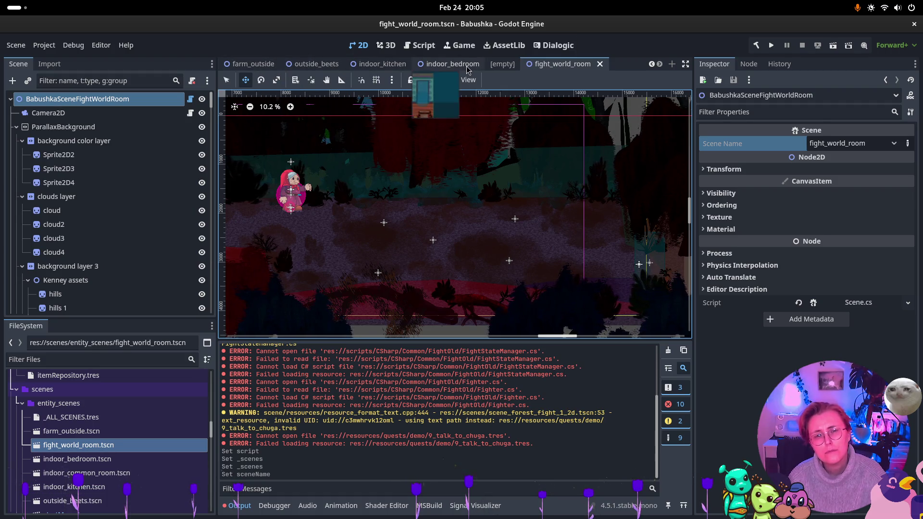
# - Point the indoor_bedroom Bedsprite's Other Scene Name to fight_world_room and save the bedroom
pyautogui.click(451, 64)
pyautogui.click(29, 225)
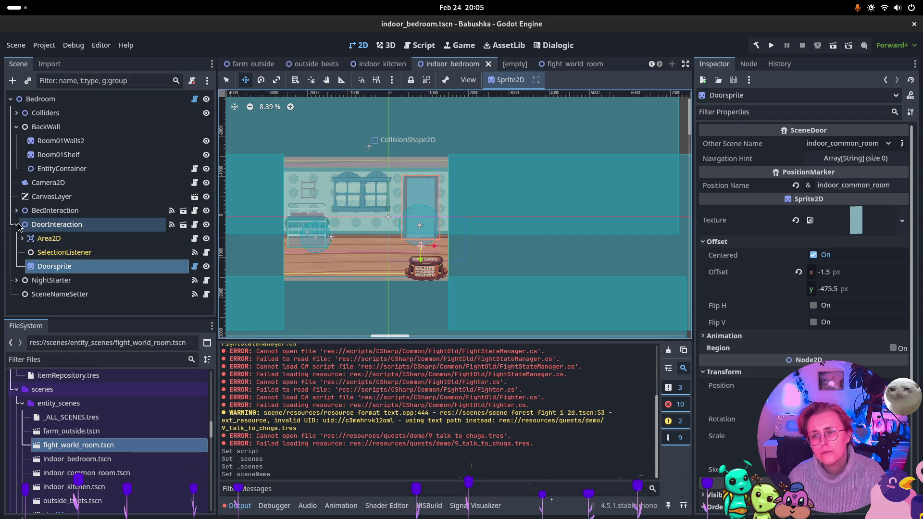
pyautogui.click(16, 225)
pyautogui.click(36, 212)
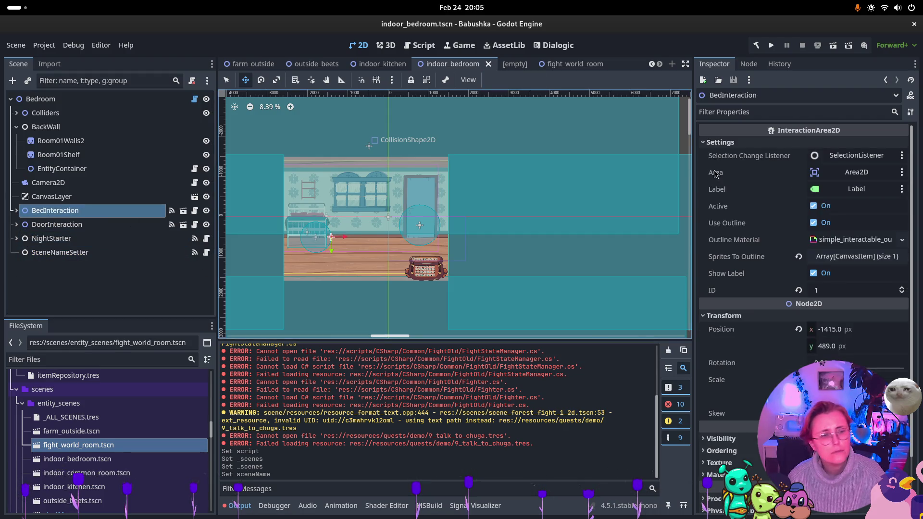
pyautogui.click(16, 210)
pyautogui.click(53, 266)
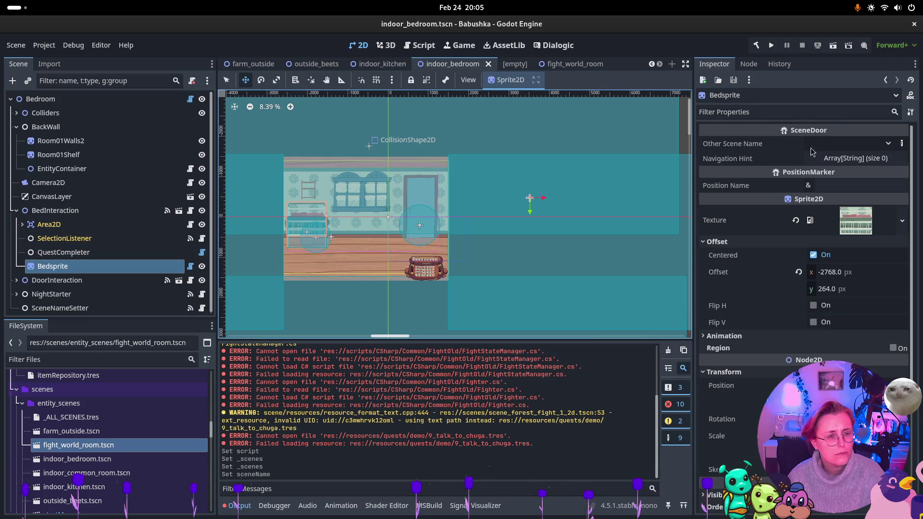
pyautogui.click(872, 150)
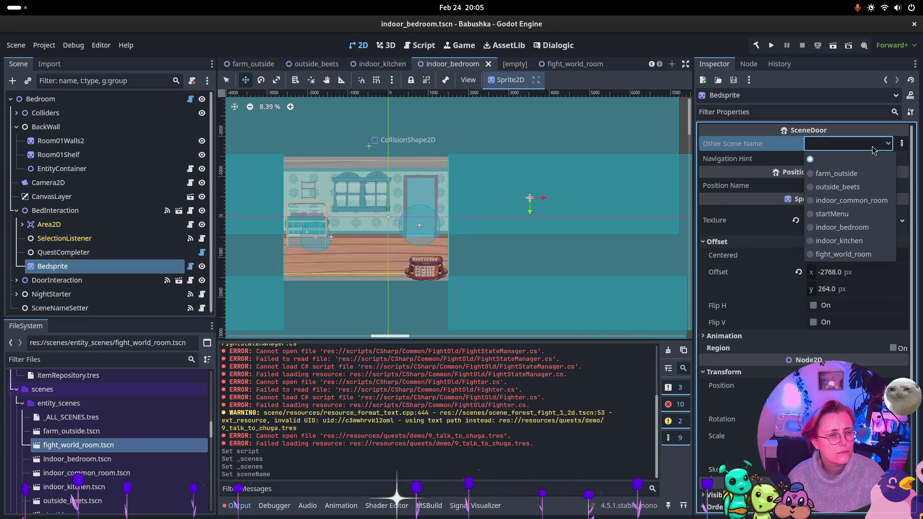
pyautogui.click(872, 253)
pyautogui.hotkey('ctrl', 's')
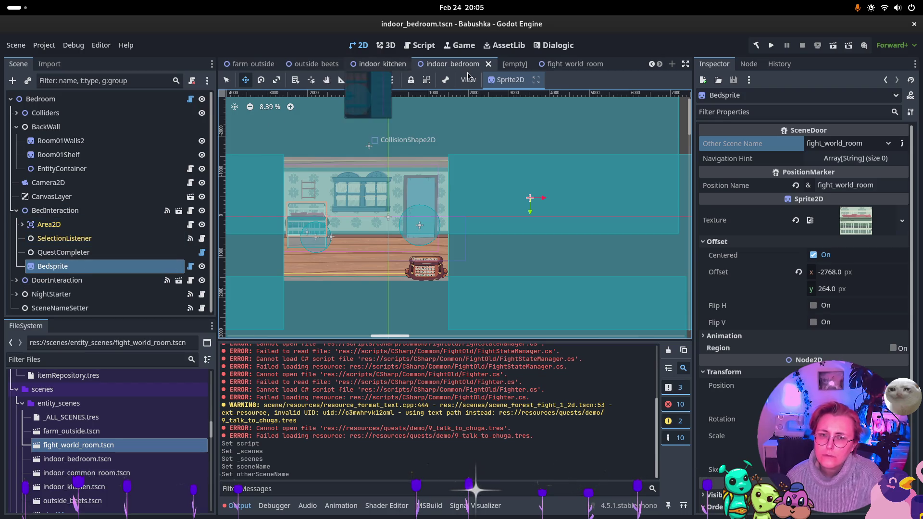
# - Return to fight_world_room and collapse the ParallaxBackground and ParalaxForeground groups
pyautogui.click(567, 66)
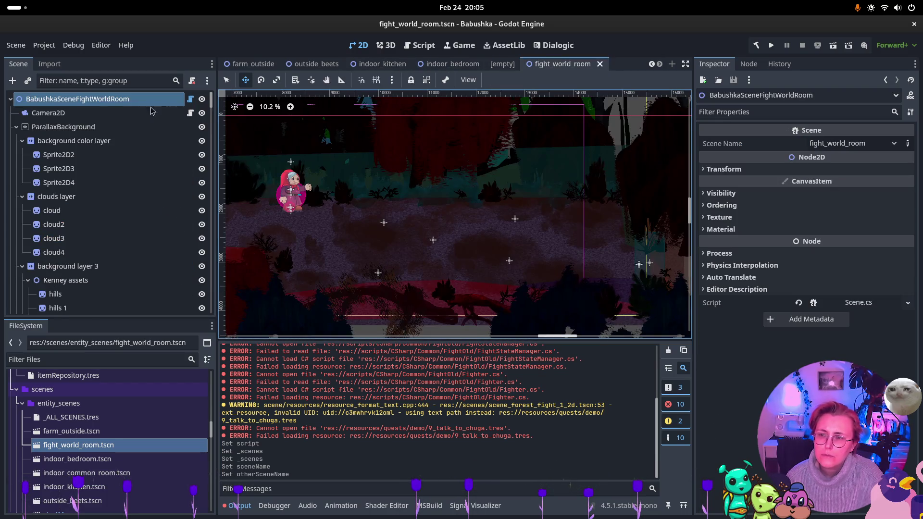
pyautogui.click(17, 128)
pyautogui.click(16, 141)
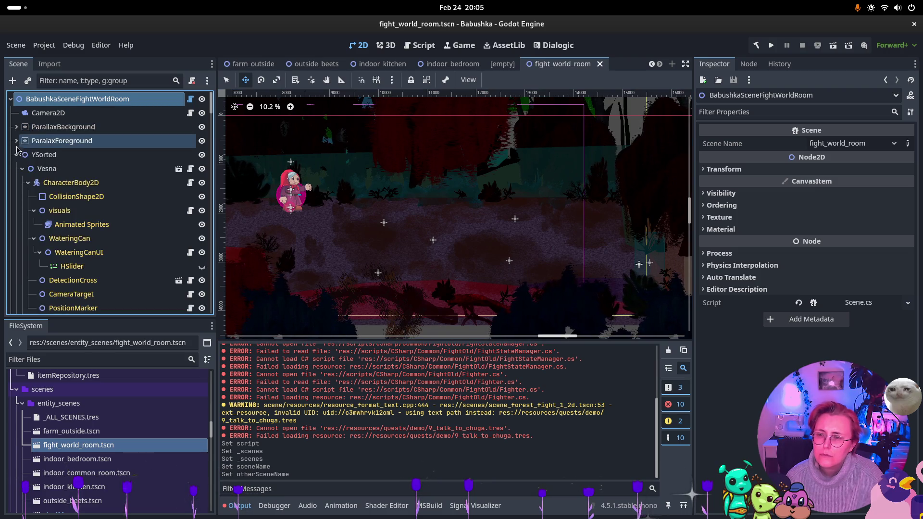
# - Delete the Vesna node, then collapse Paths, EnemyGroupSpawns and YSorted in the tree
pyautogui.click(57, 167)
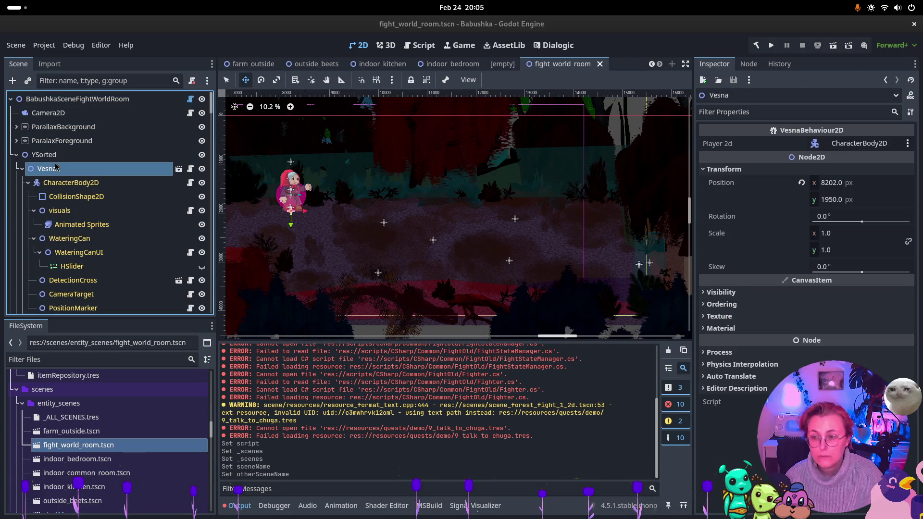
pyautogui.press('Delete')
pyautogui.click(489, 269)
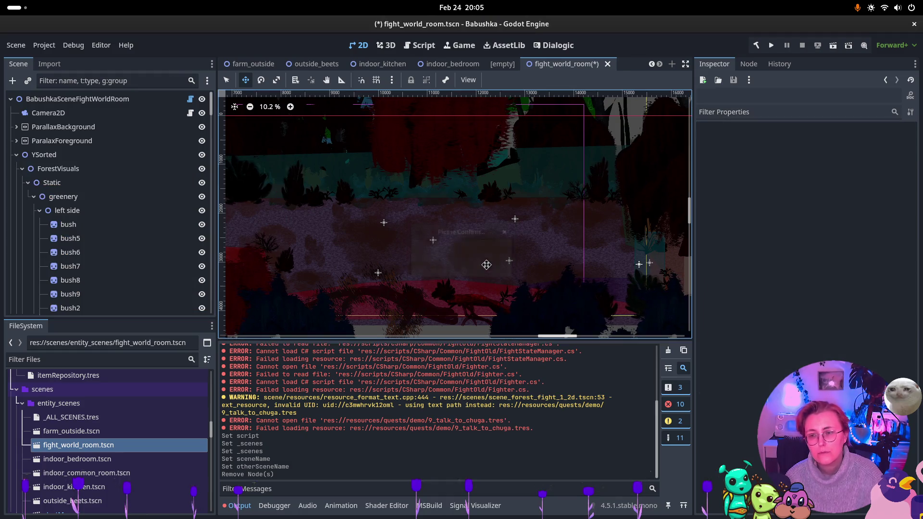
pyautogui.click(22, 183)
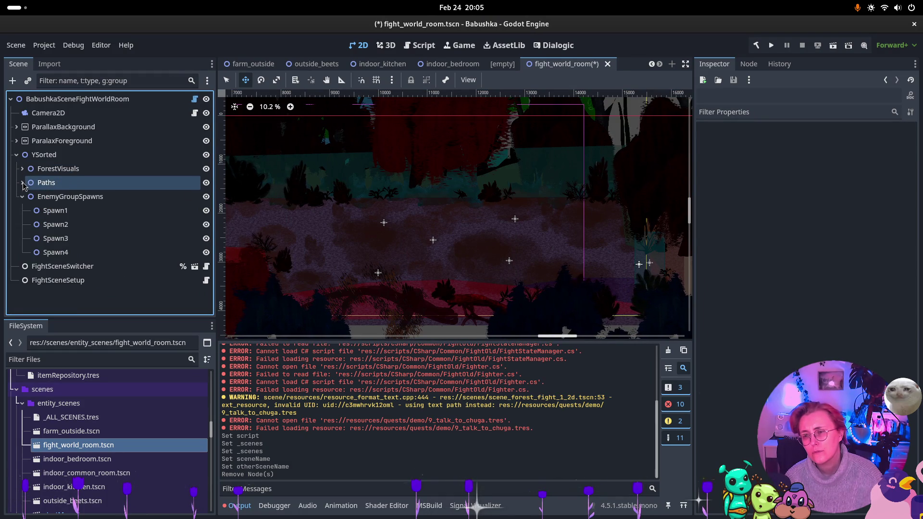
pyautogui.click(23, 197)
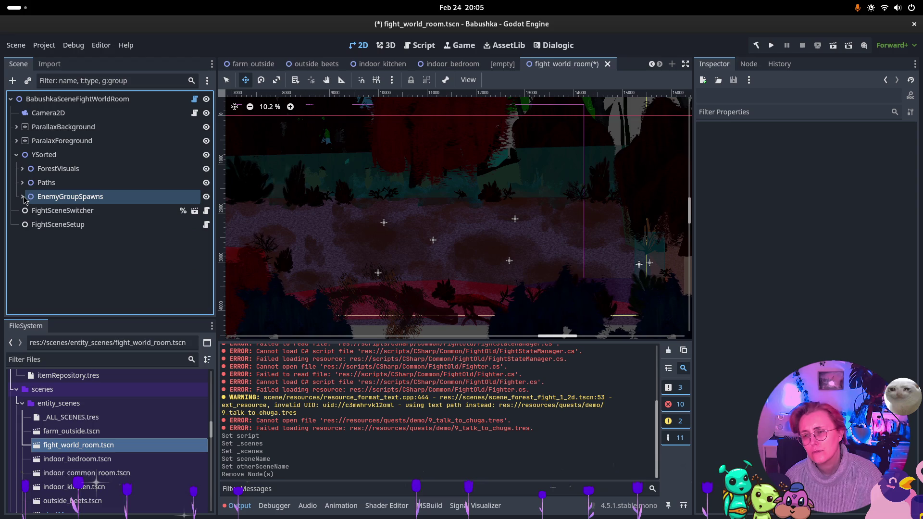
pyautogui.click(16, 154)
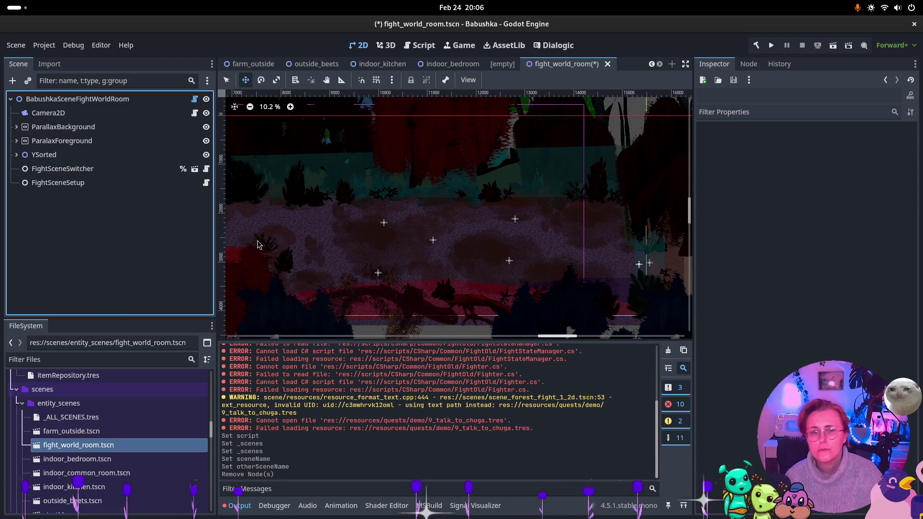
pyautogui.click(452, 64)
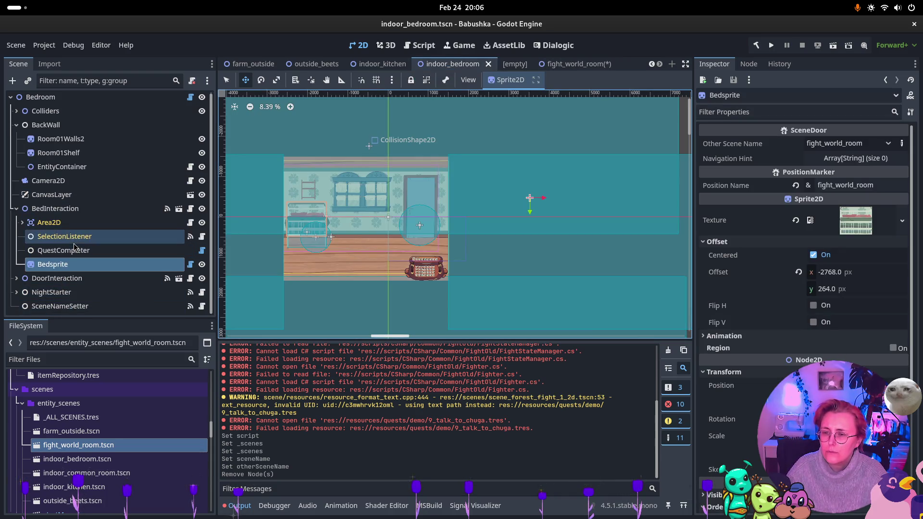
# - Take EntityContainer from indoor_bedroom and paste it under YSorted in fight_world_room
pyautogui.click(16, 209)
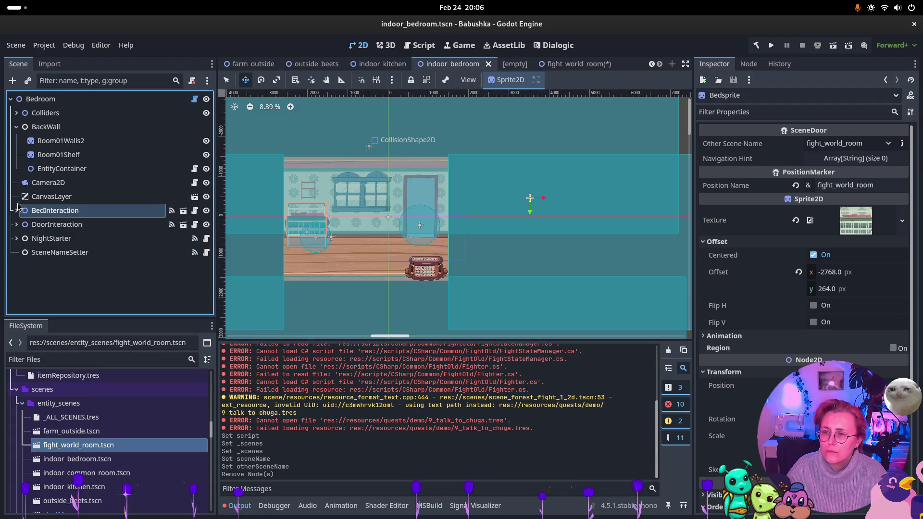
pyautogui.click(48, 174)
pyautogui.click(576, 63)
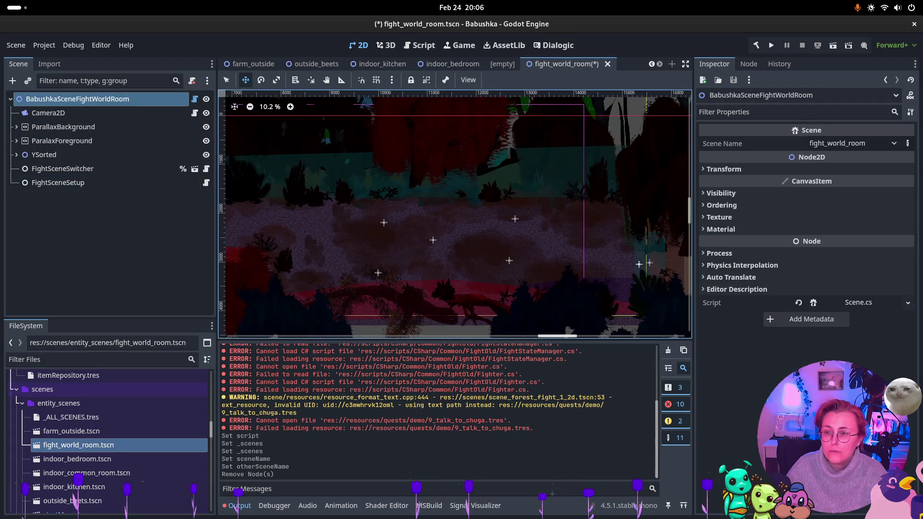
pyautogui.click(16, 156)
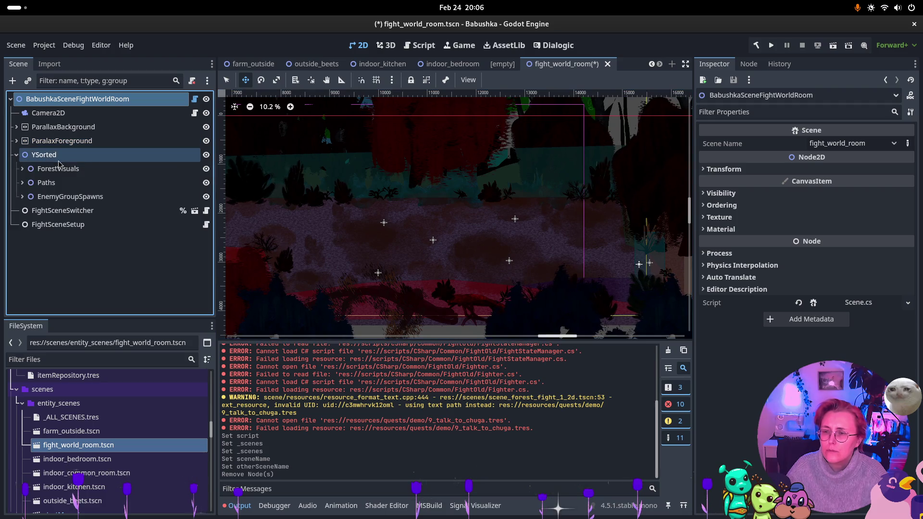
pyautogui.click(52, 156)
pyautogui.hotkey('ctrl', 'v')
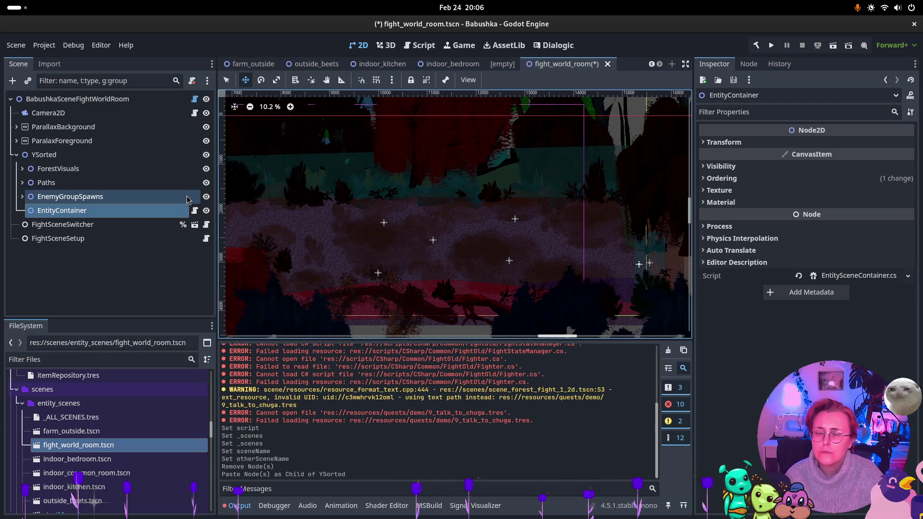
# - Compare against indoor_bedroom, pan across the forest level, and collapse YSorted
pyautogui.click(451, 64)
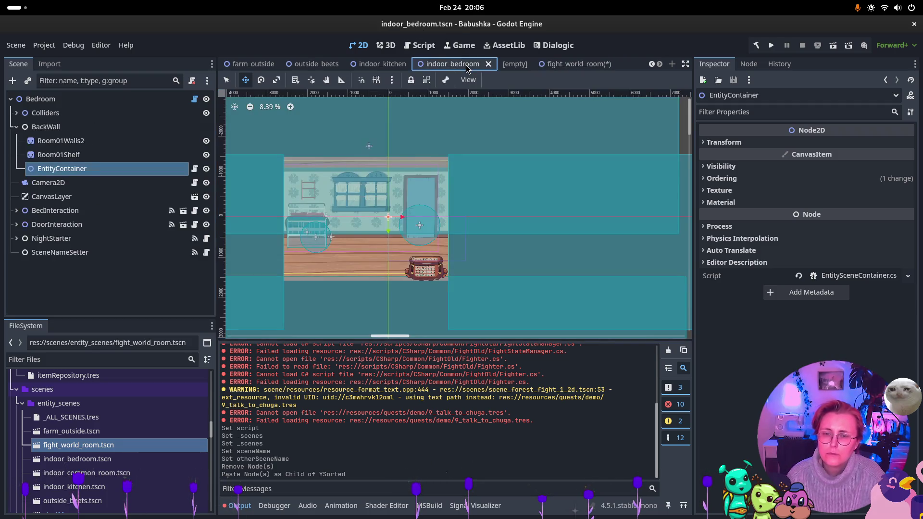
pyautogui.click(590, 64)
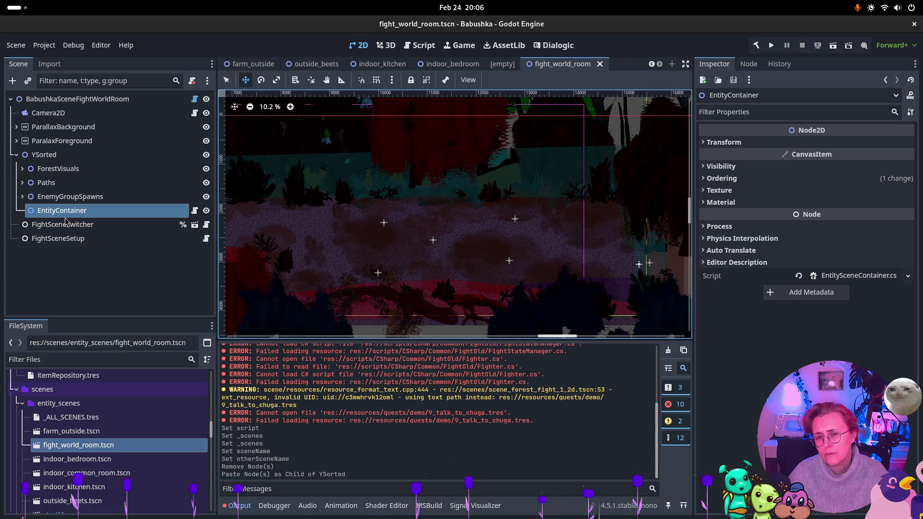
pyautogui.hscroll(-5, 383, 224)
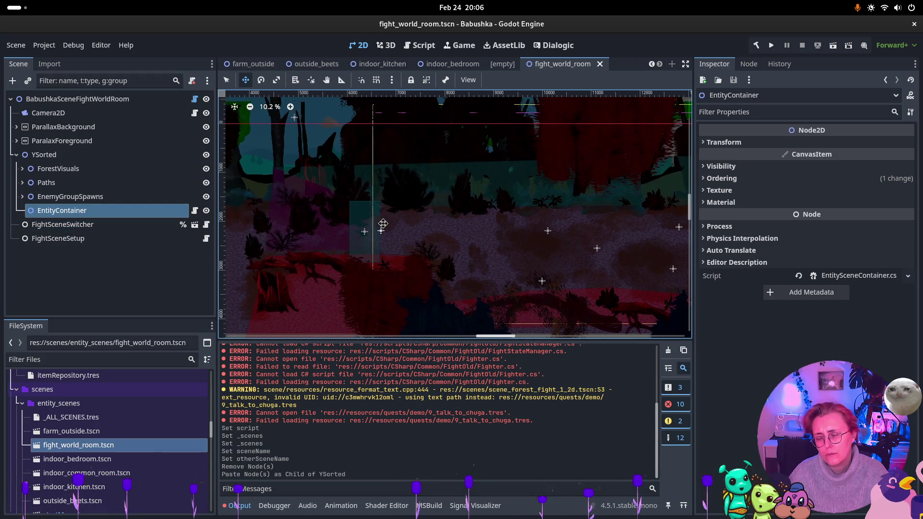
pyautogui.moveTo(382, 224); pyautogui.dragTo(327, 224)
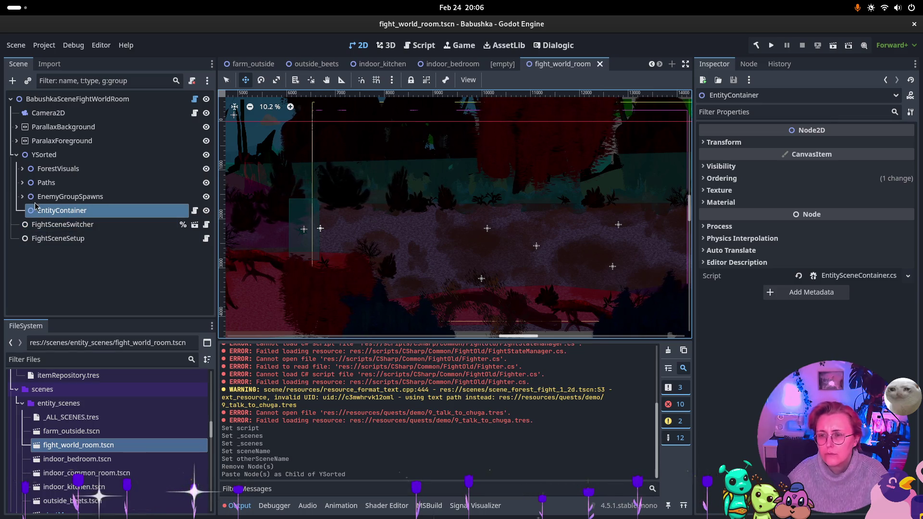
pyautogui.click(18, 155)
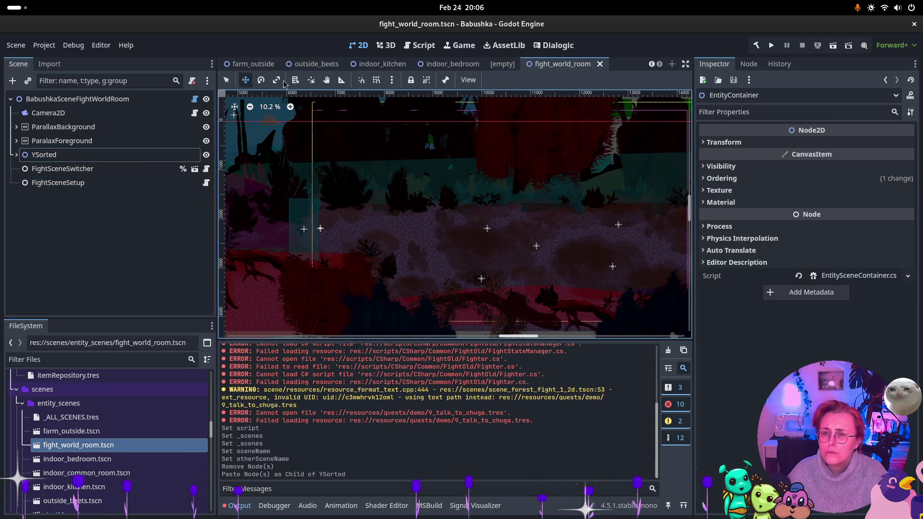
# - Locate the exit's NextRoomTrigger and inspect the script-less OpenToFightRoom node
pyautogui.keyDown('alt'); pyautogui.rightClick(295, 244); pyautogui.keyUp('alt')
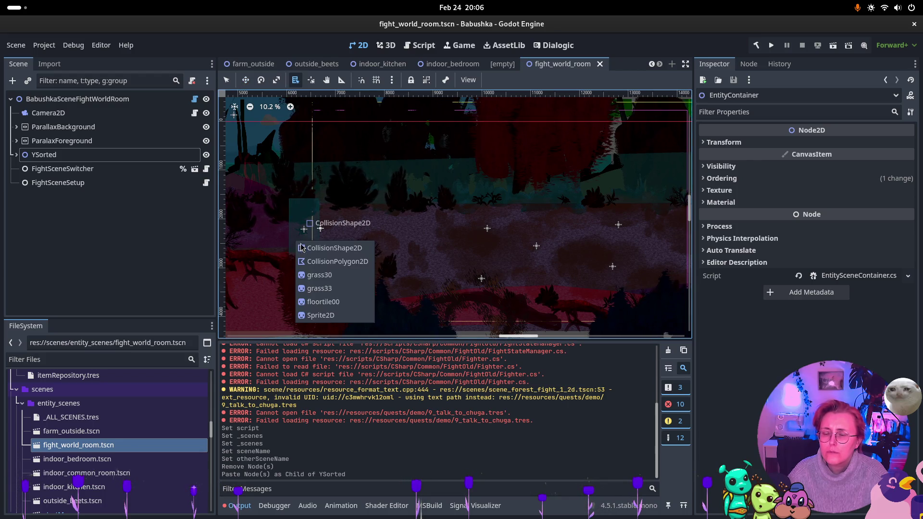
pyautogui.click(335, 247)
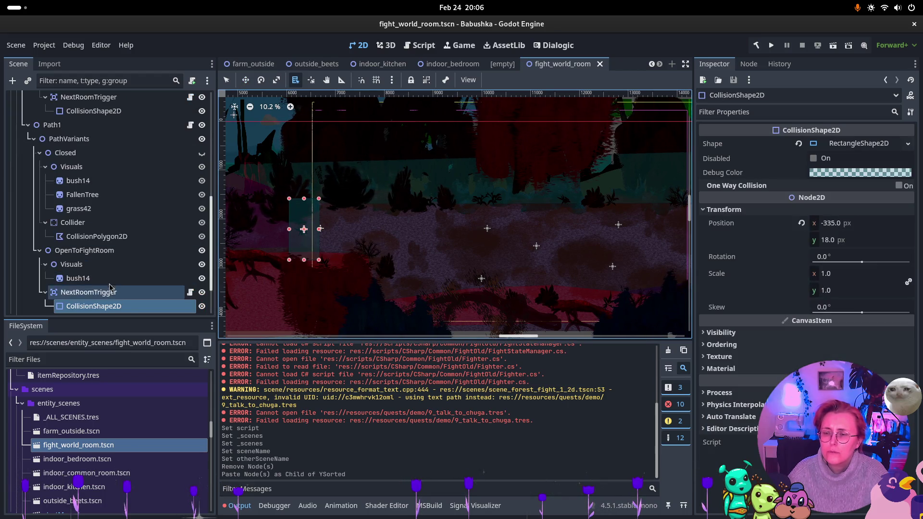
pyautogui.scroll(-3, 111, 274)
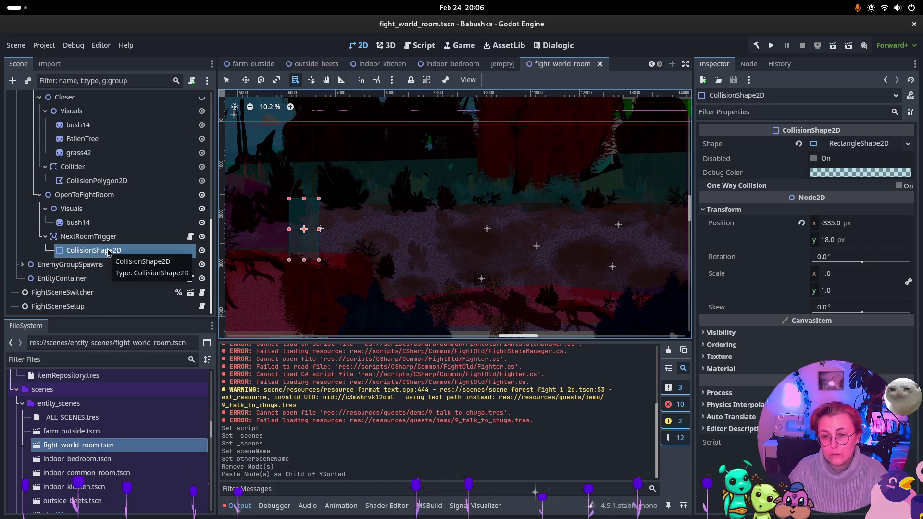
pyautogui.click(131, 239)
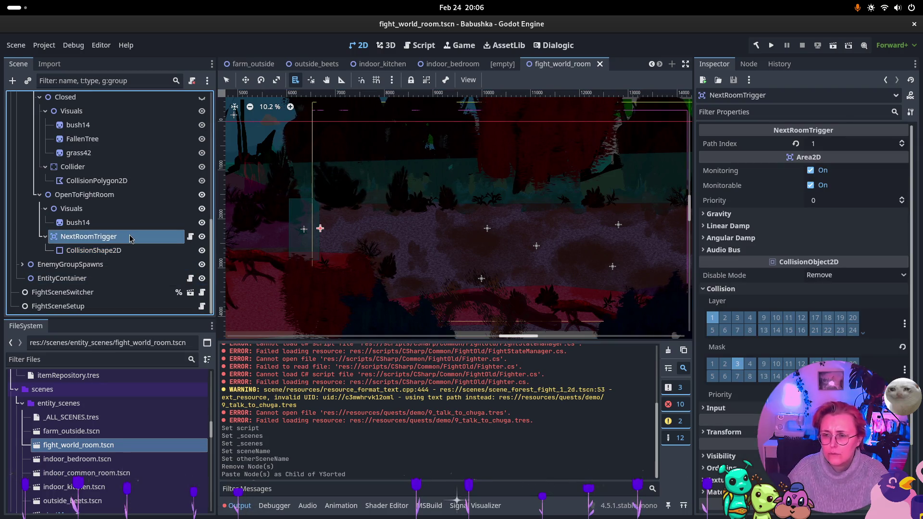
pyautogui.click(83, 202)
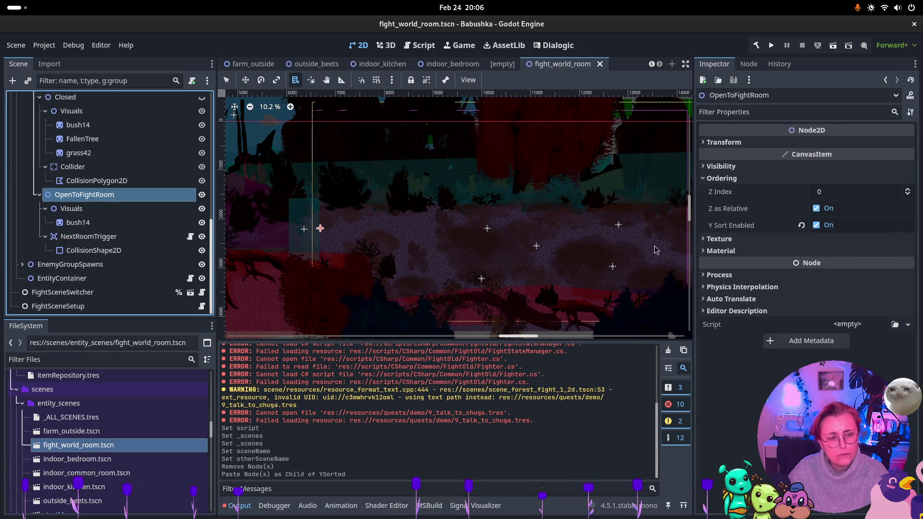
pyautogui.click(842, 325)
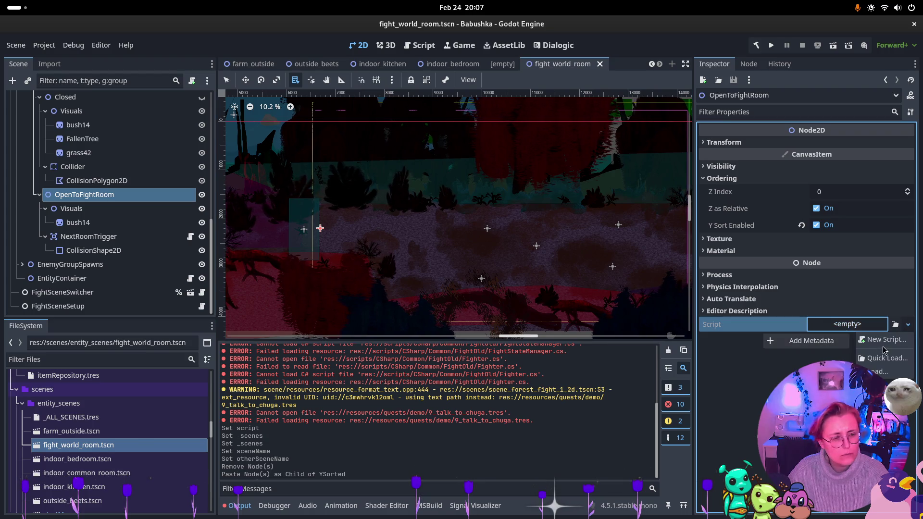
# - Attach SceneDoor.cs to OpenToFightRoom, set Other Scene Name to indoor_bedroom, and save
pyautogui.click(891, 345)
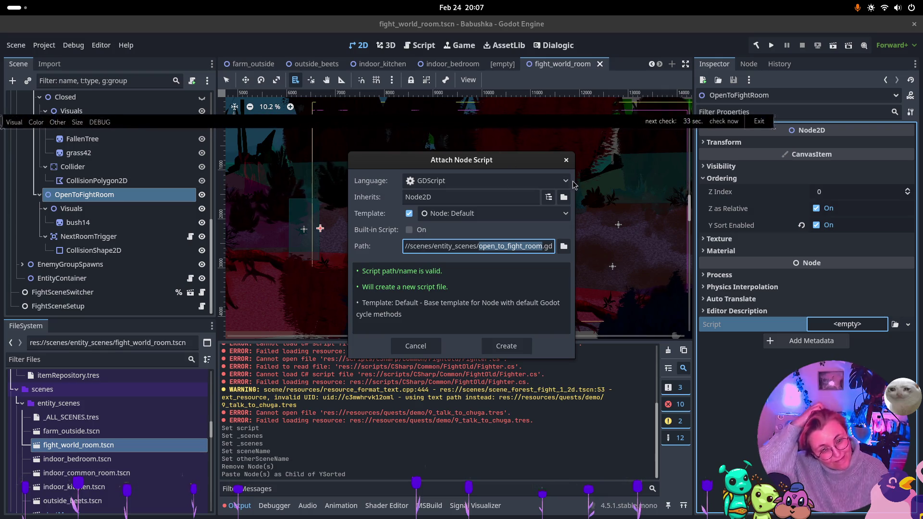
pyautogui.press('Escape')
pyautogui.click(895, 325)
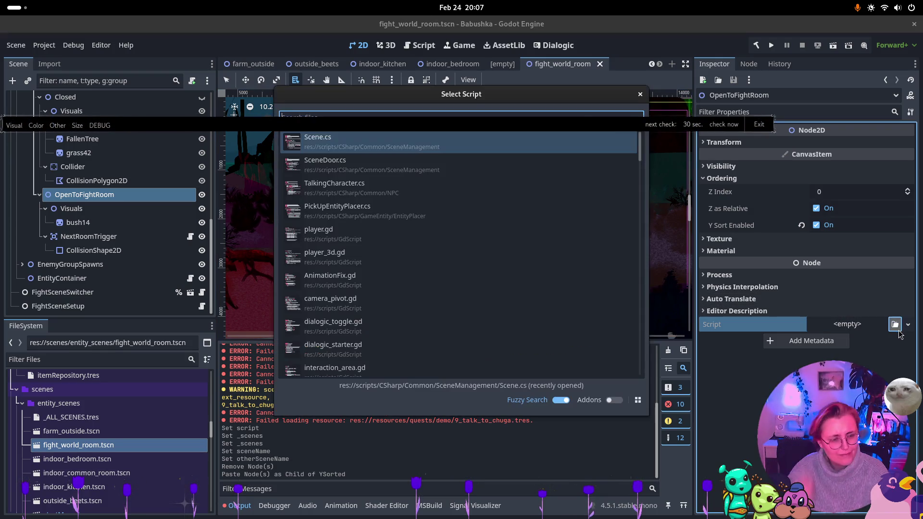
pyautogui.doubleClick(403, 168)
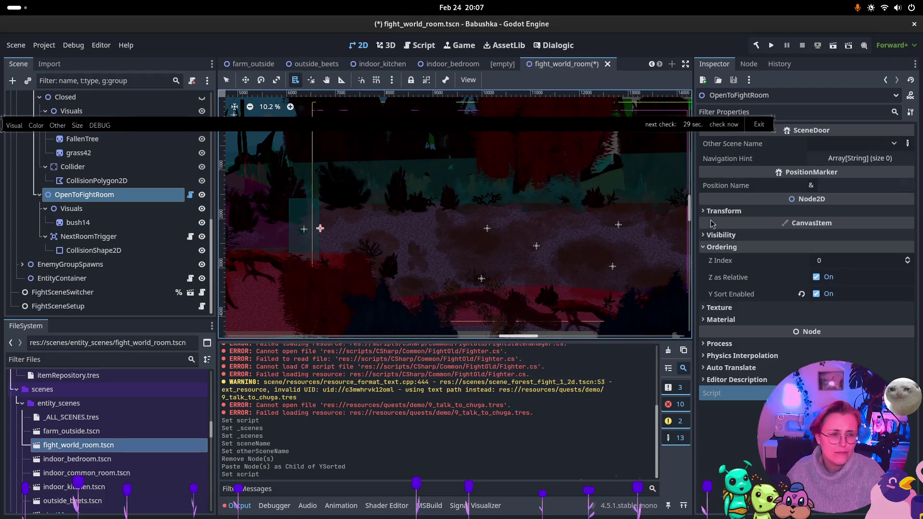
pyautogui.click(893, 144)
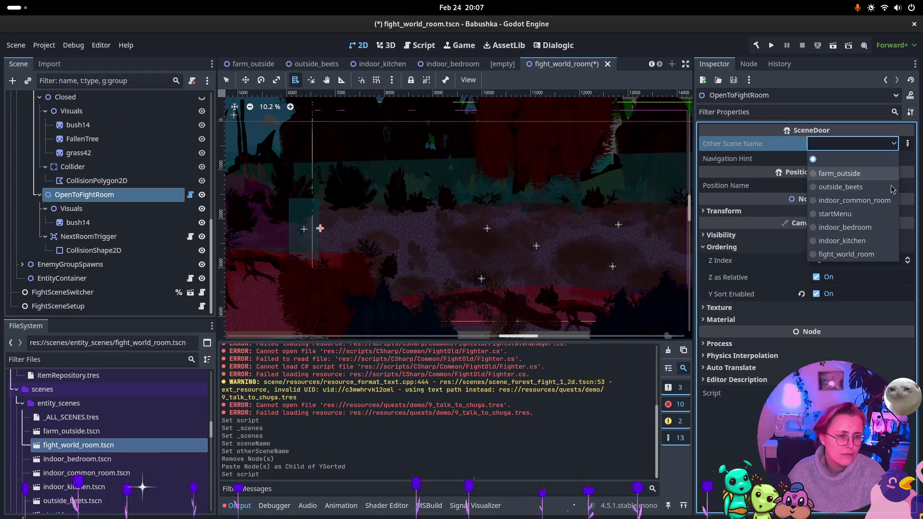
pyautogui.click(868, 228)
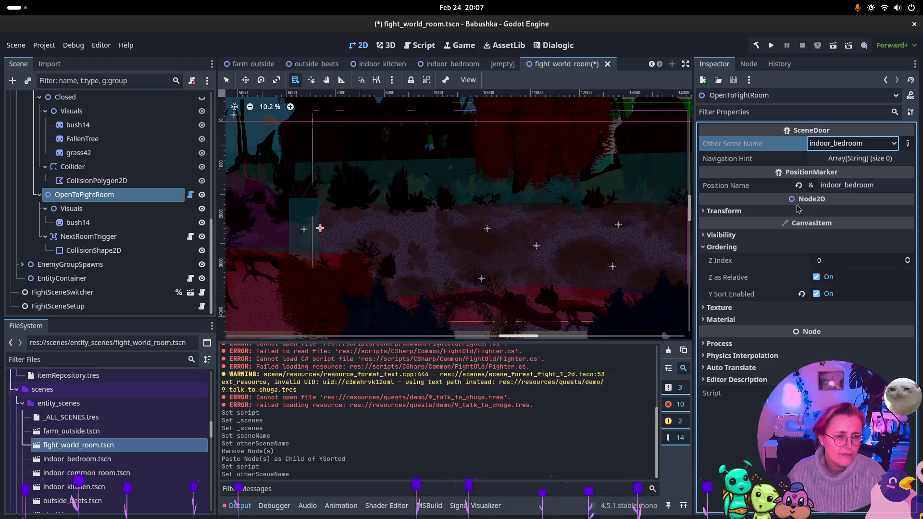
pyautogui.hotkey('ctrl', 's')
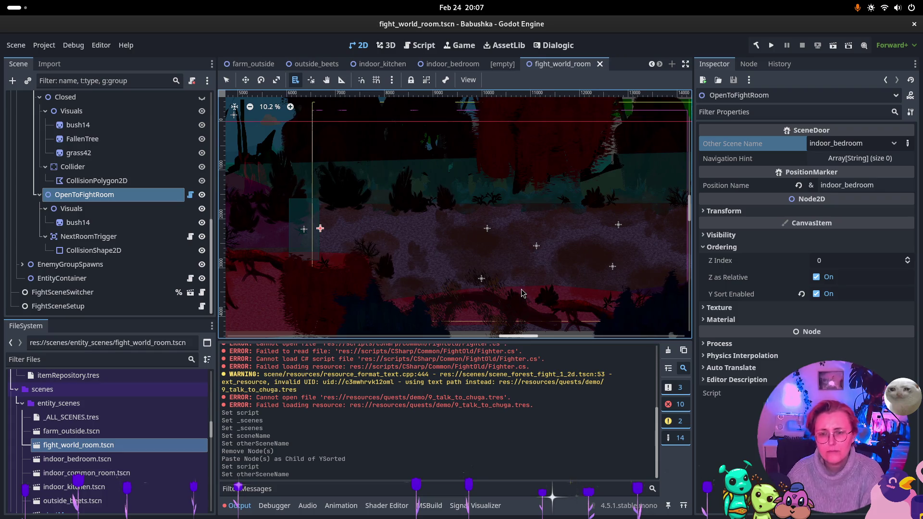
pyautogui.hscroll(5, 550, 220)
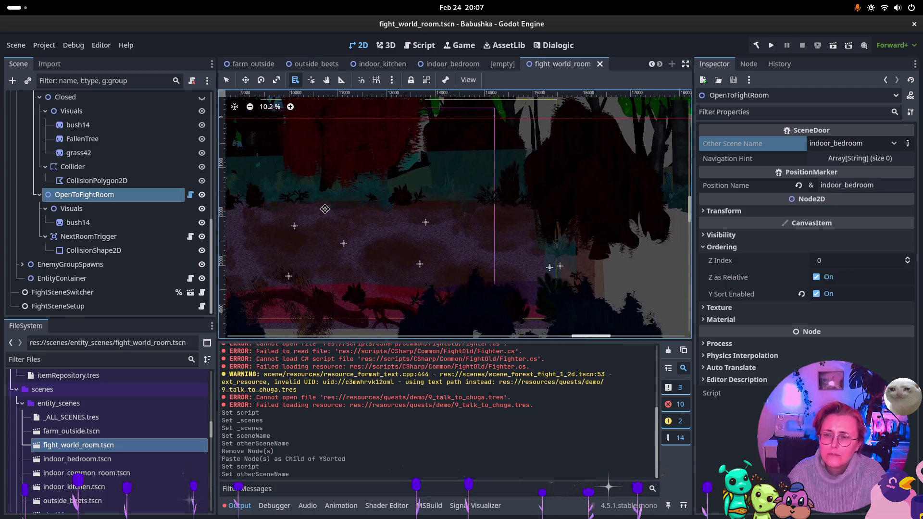
# - Check NextRoomTrigger, then run the farm_outside scene to test the game
pyautogui.click(86, 236)
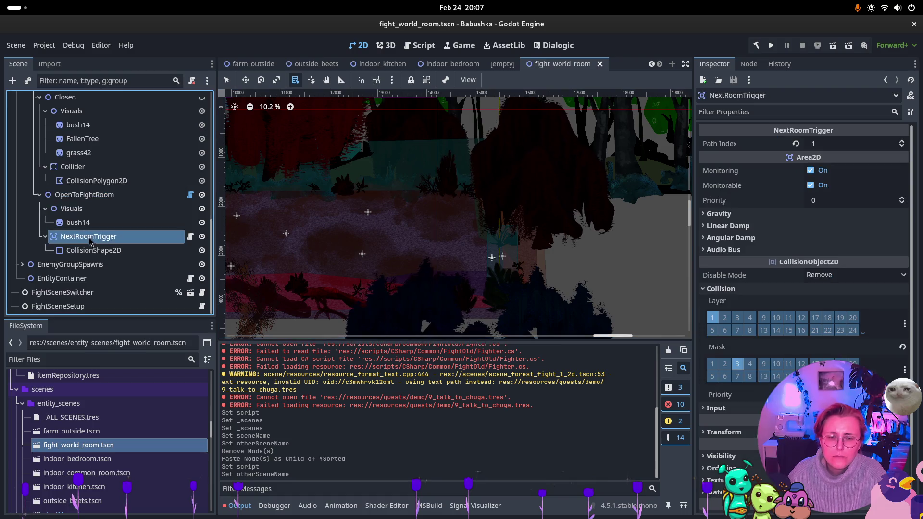
pyautogui.press('F2')
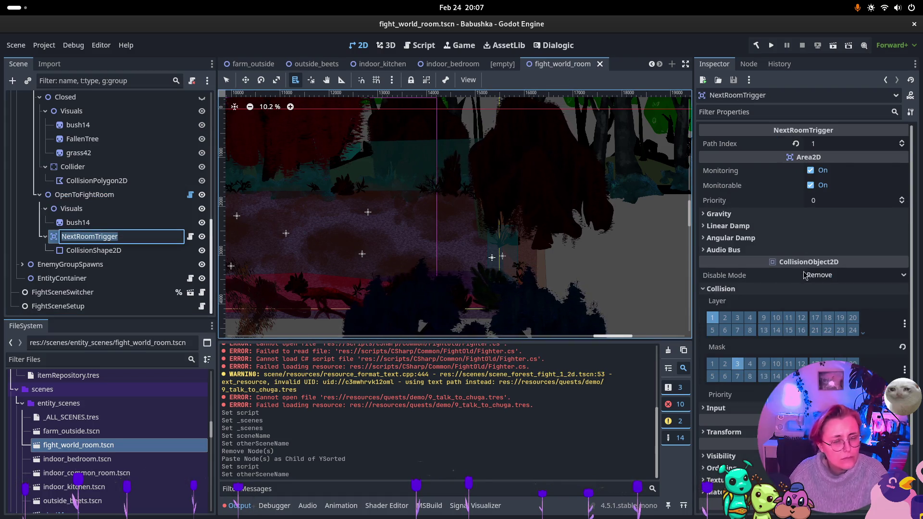
pyautogui.hscroll(-5, 336, 199)
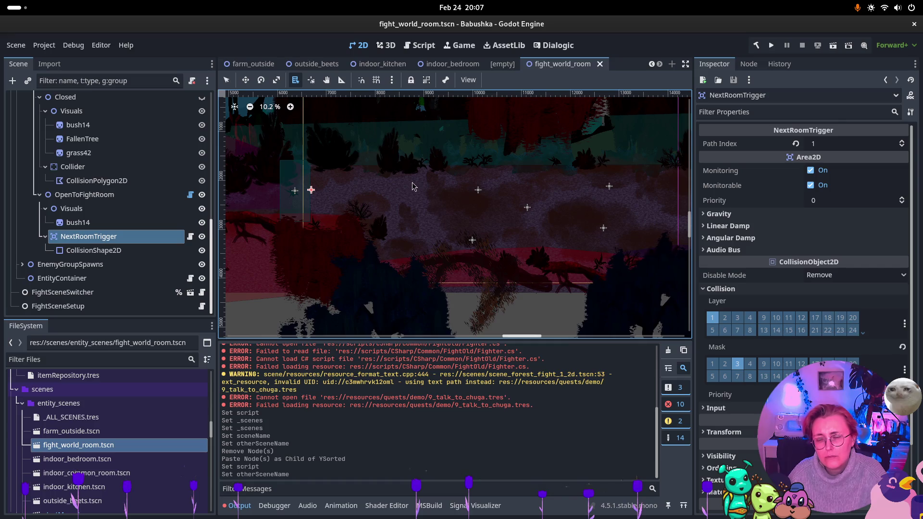
pyautogui.scroll(5, 129, 156)
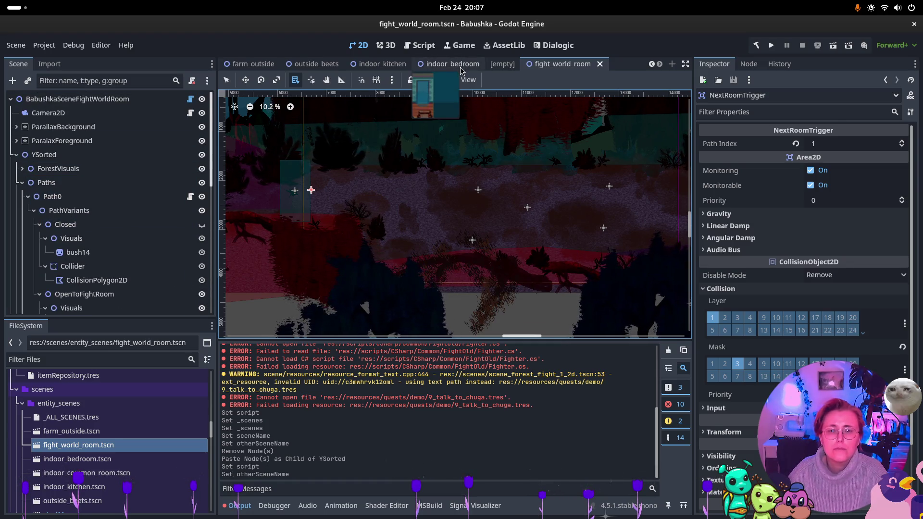
pyautogui.click(250, 64)
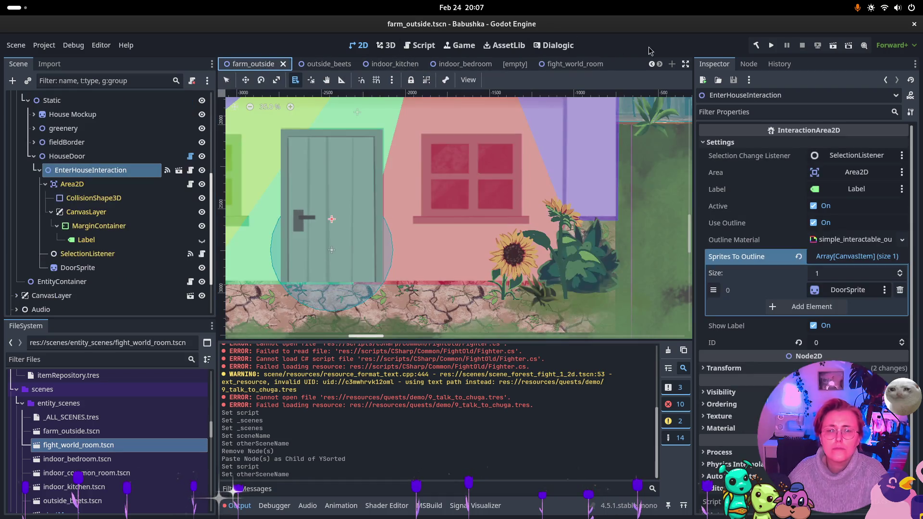
pyautogui.click(835, 45)
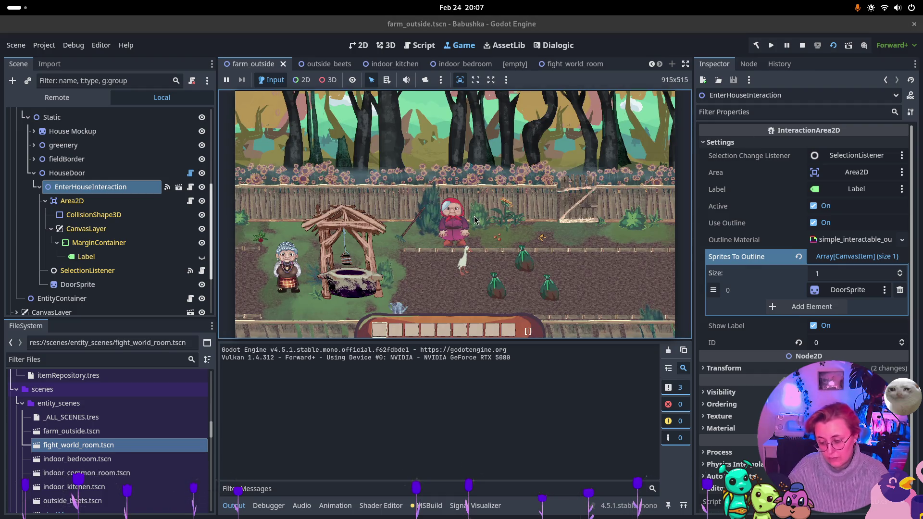
# - Walk the player left past the well to the house door and enter the house
pyautogui.press('a')
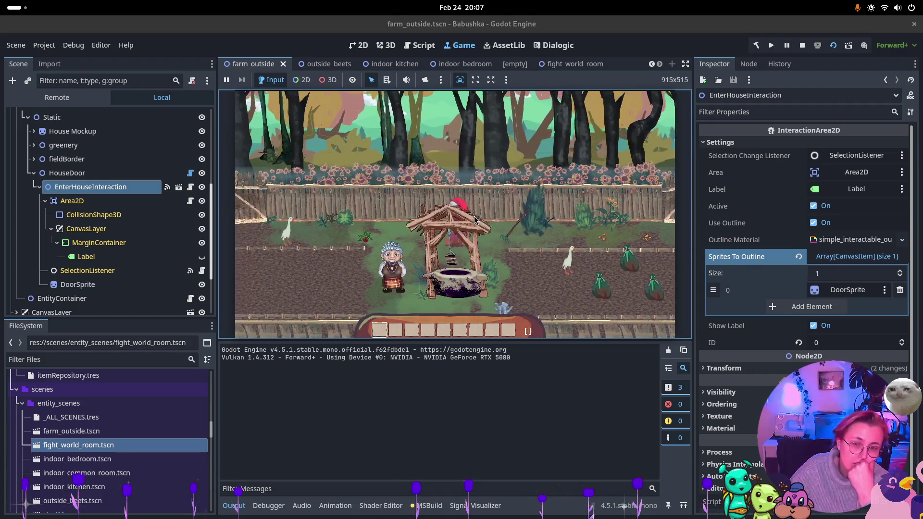
pyautogui.press('a')
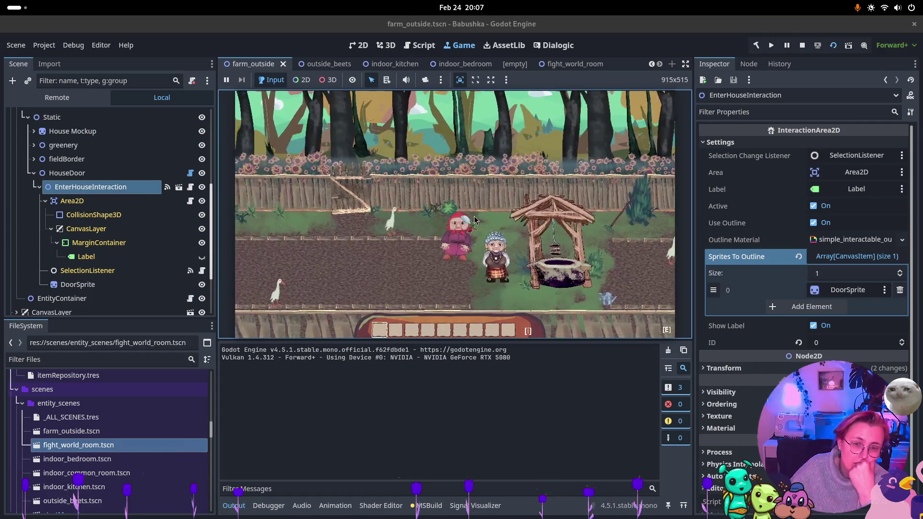
pyautogui.press('a')
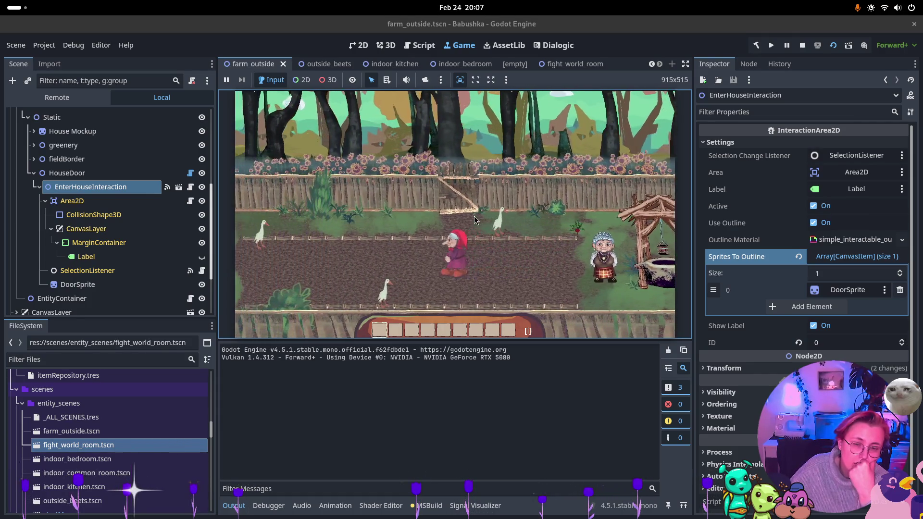
pyautogui.press('a')
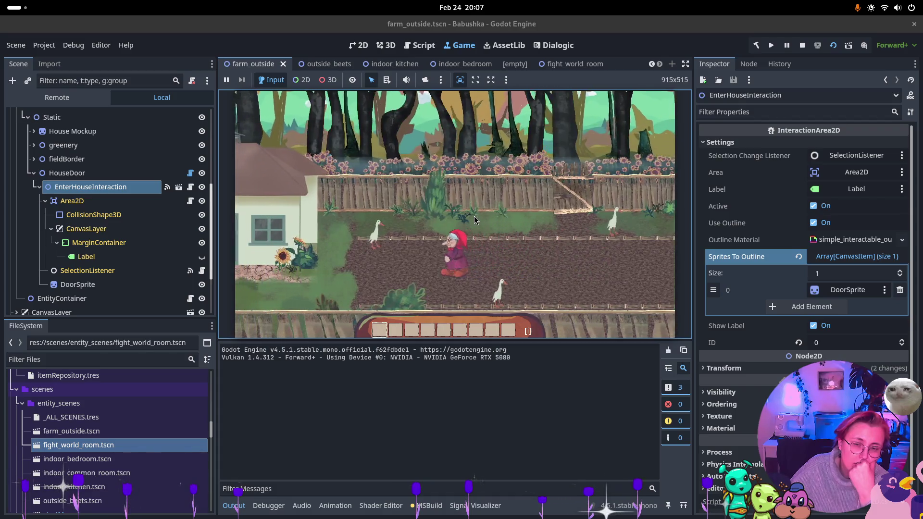
pyautogui.press('a')
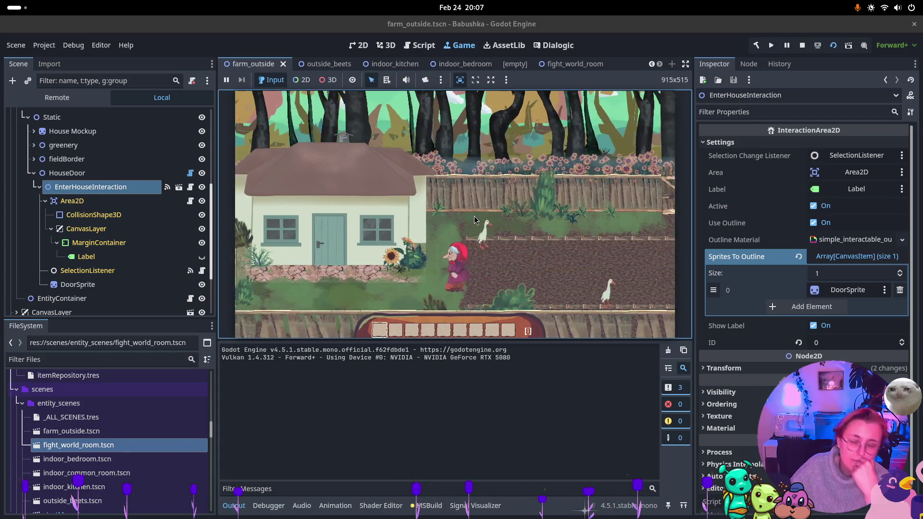
pyautogui.press('a')
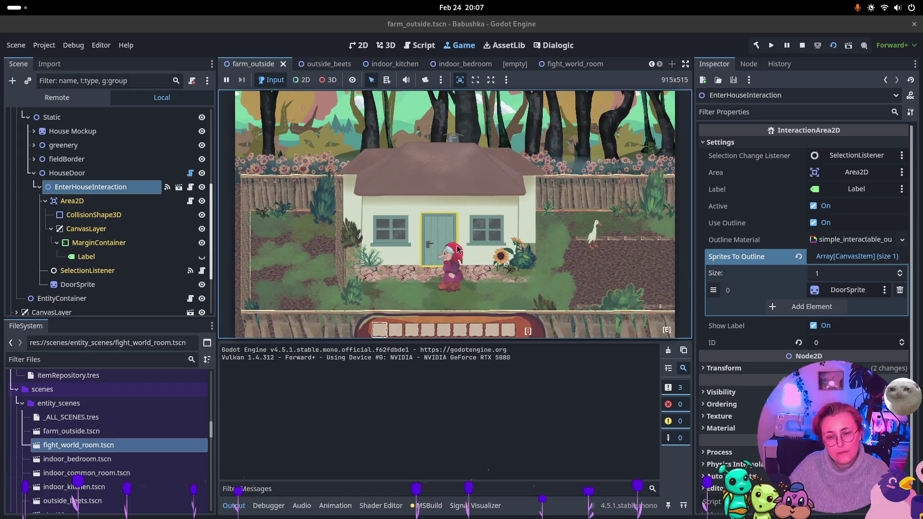
pyautogui.press('e')
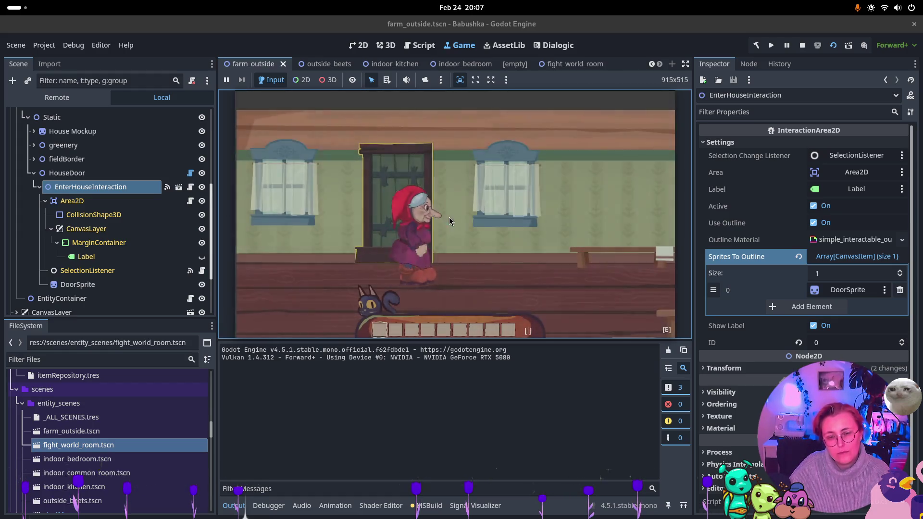
# - Go through the curtained door into the bedroom and use the bed to reach the fight world
pyautogui.press('d')
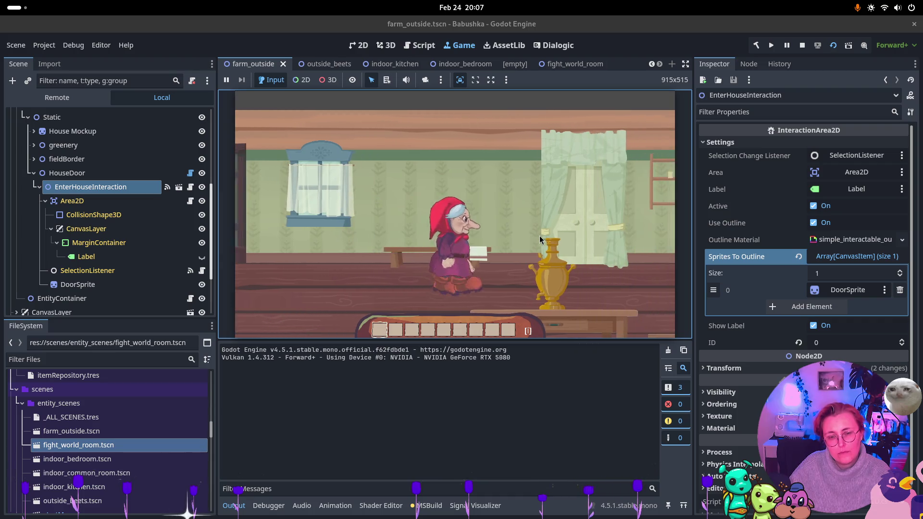
pyautogui.press('d')
pyautogui.press('e')
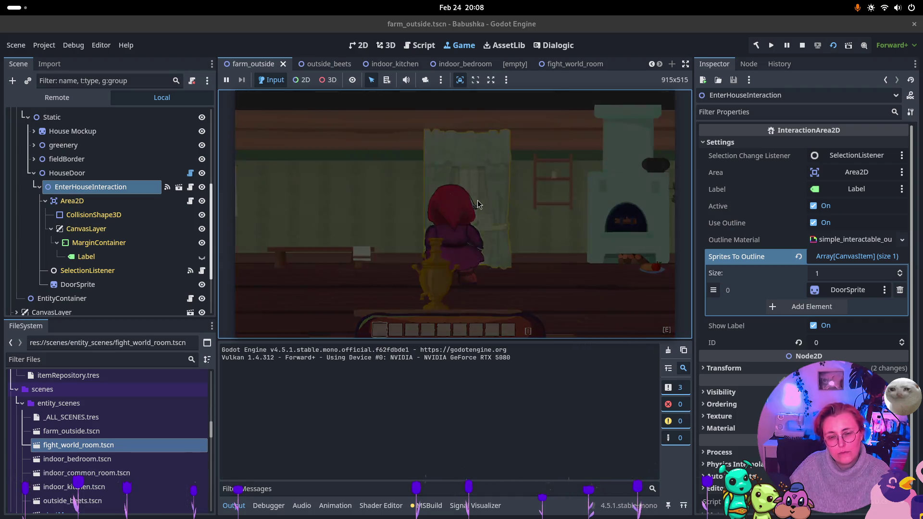
pyautogui.press('a')
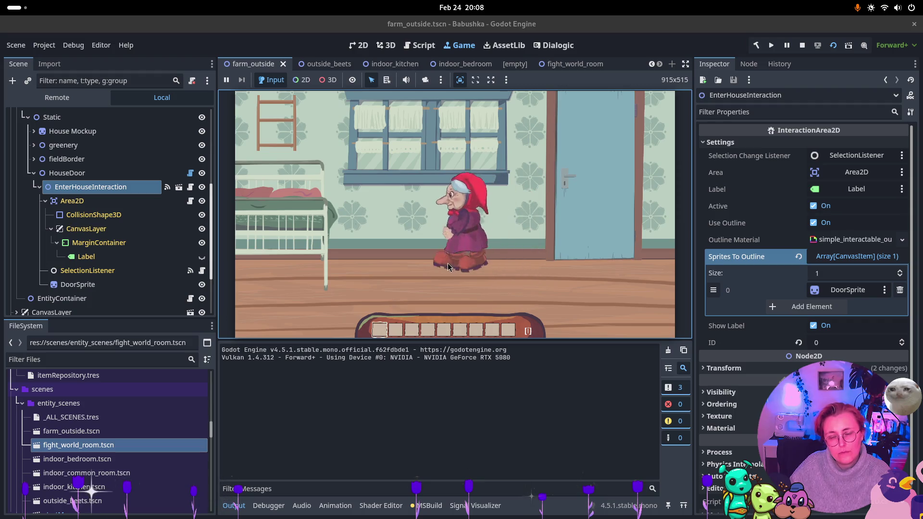
pyautogui.press('a')
pyautogui.press('e')
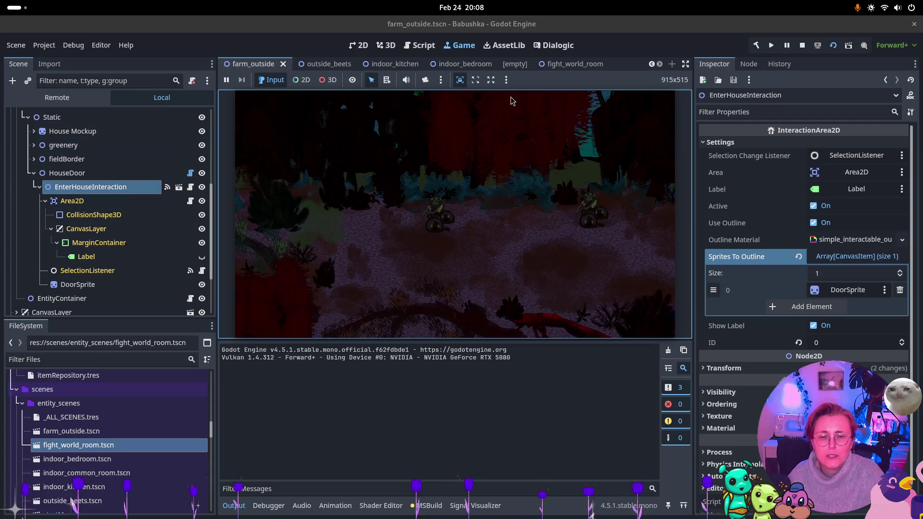
# - Stop the running game and return to the fight_world_room scene tab
pyautogui.click(802, 48)
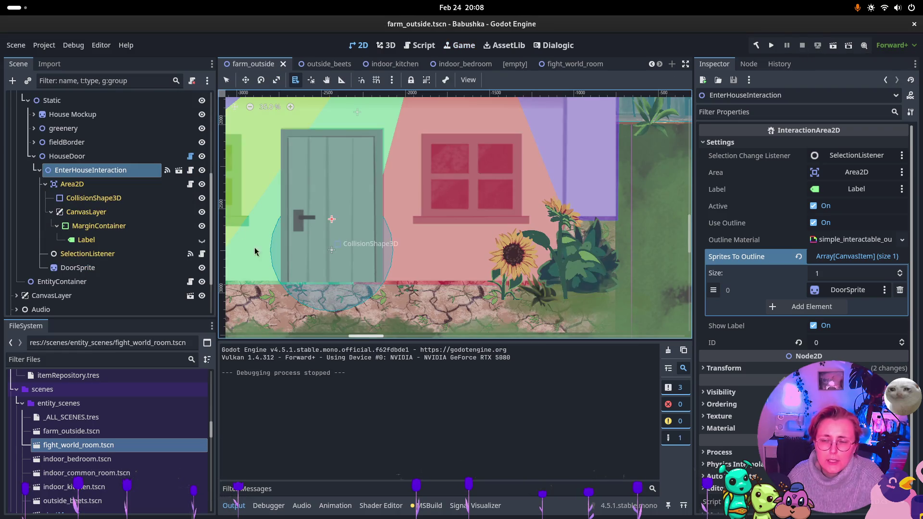
pyautogui.click(572, 64)
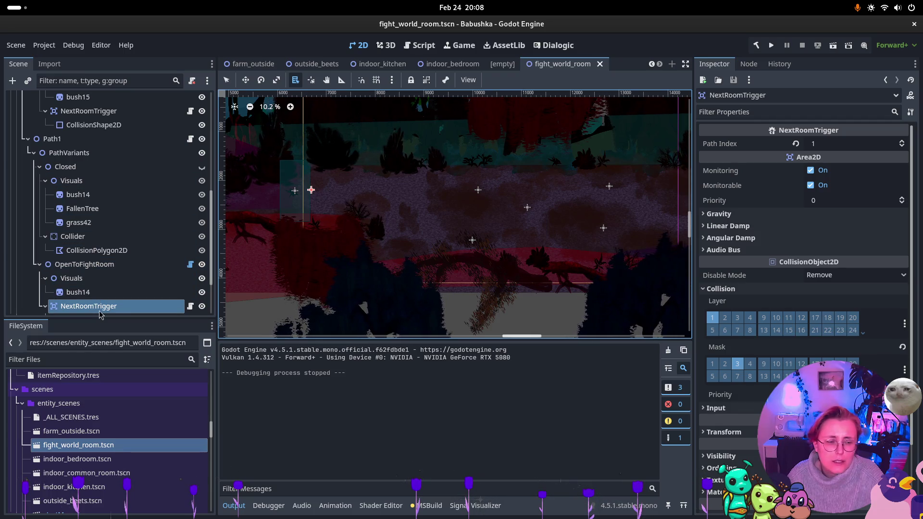
pyautogui.click(94, 265)
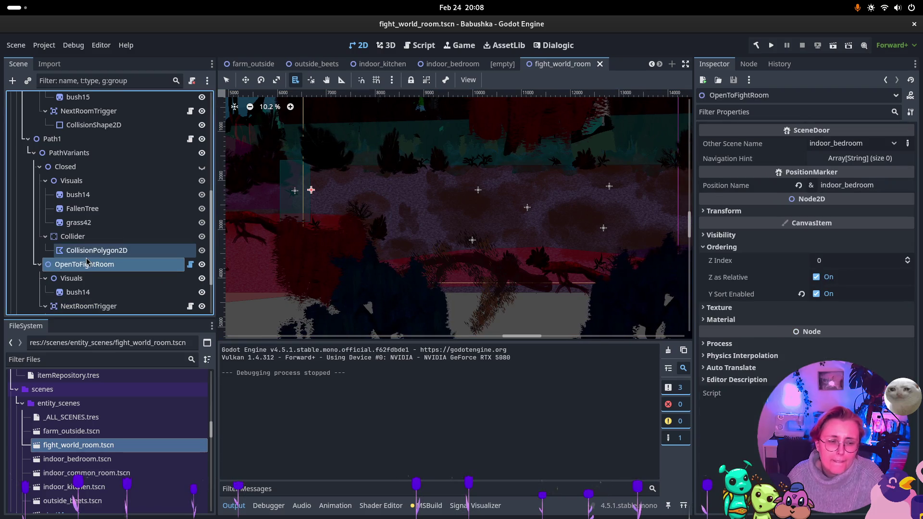
pyautogui.press('v')
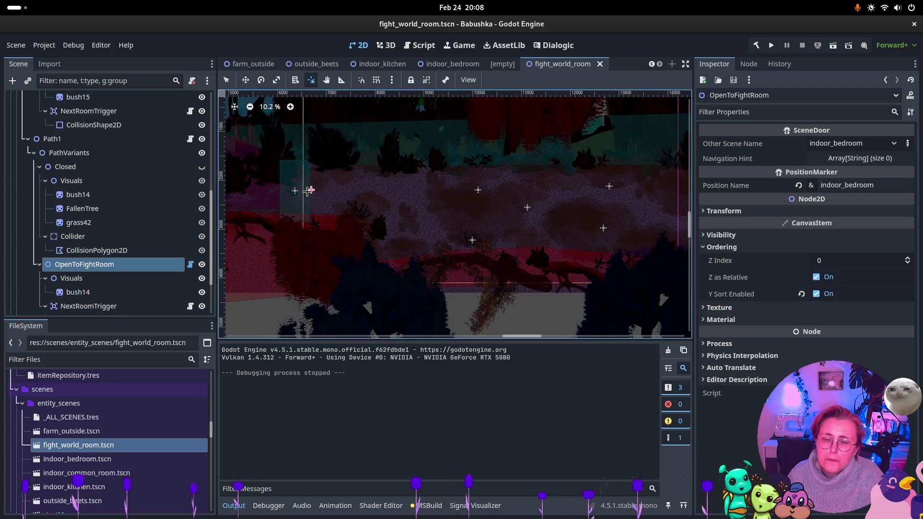
pyautogui.scroll(5, 315, 192)
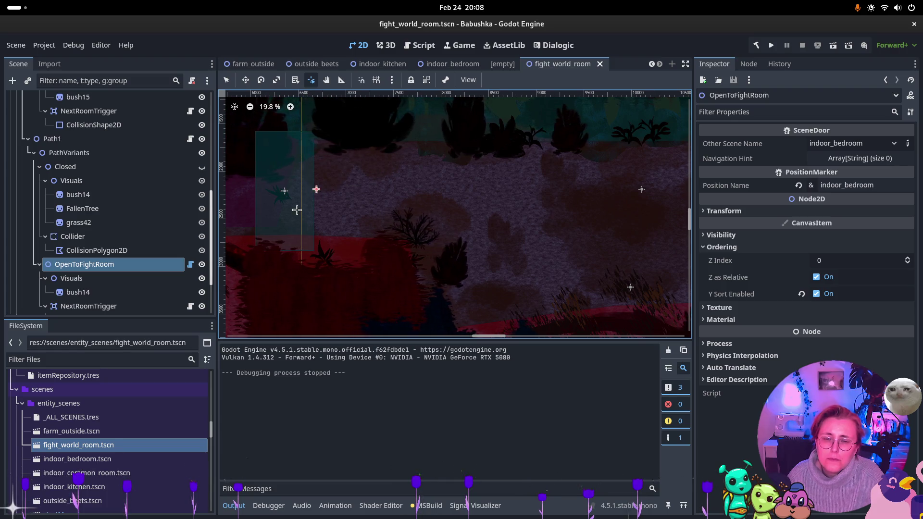
pyautogui.click(115, 250)
pyautogui.click(107, 265)
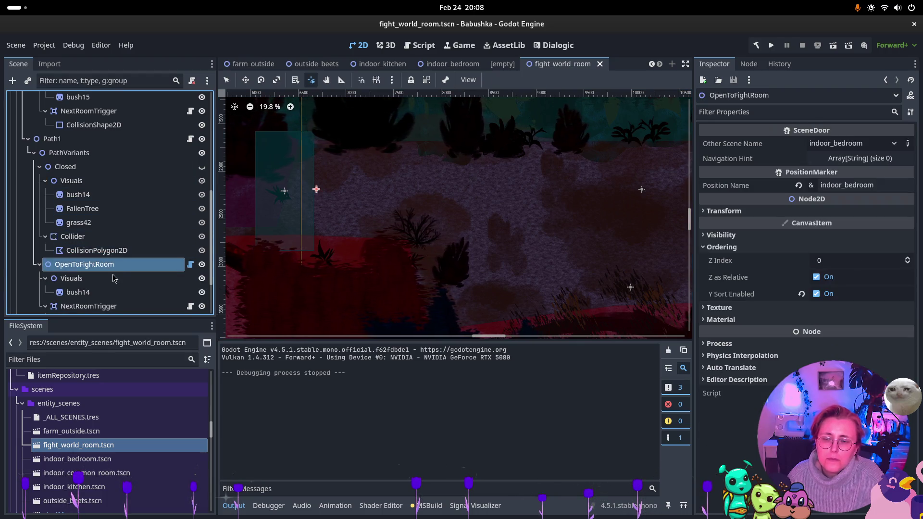
pyautogui.click(103, 279)
pyautogui.click(104, 270)
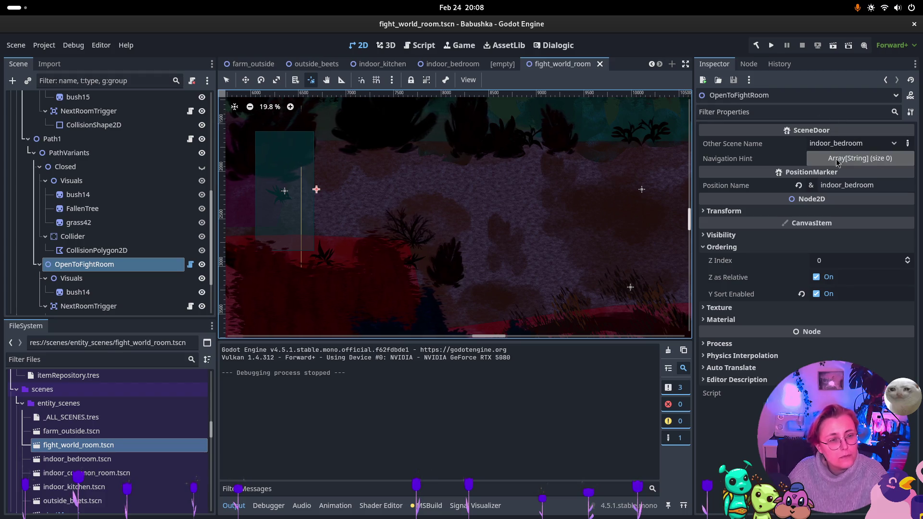
pyautogui.click(104, 279)
pyautogui.click(112, 264)
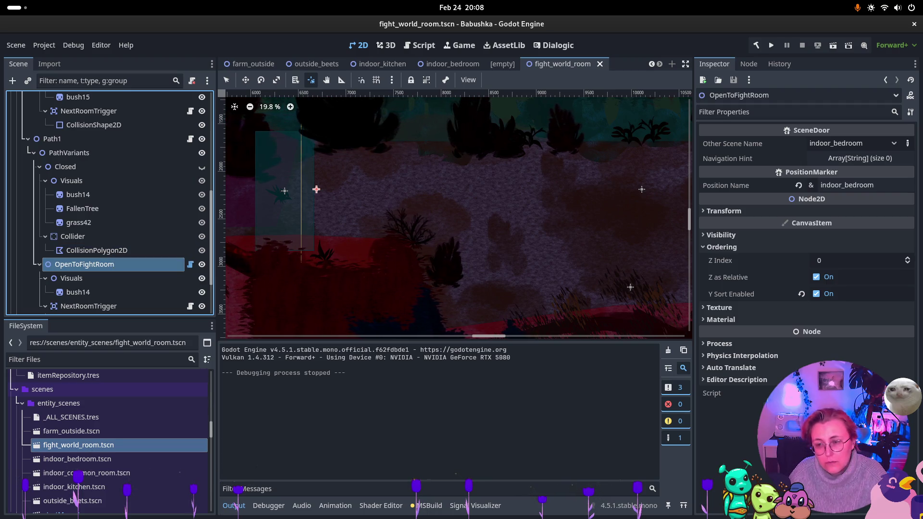
pyautogui.click(34, 153)
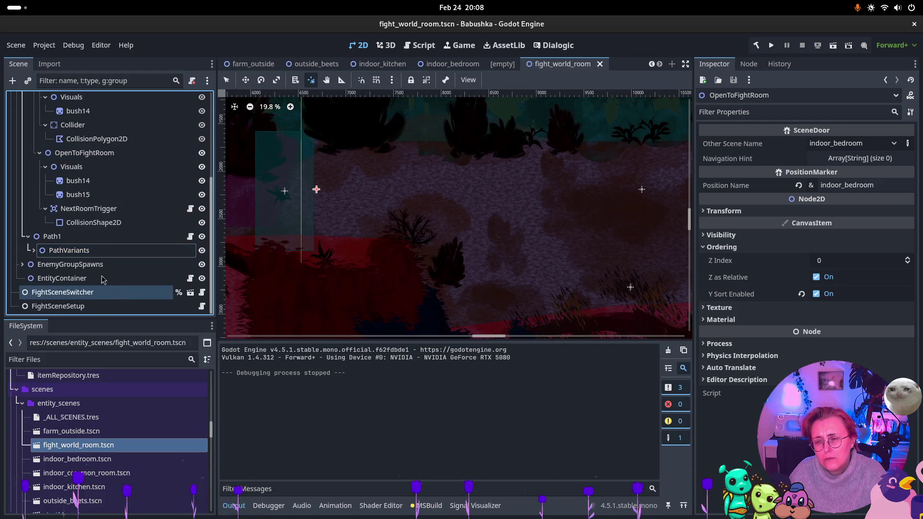
pyautogui.click(34, 251)
pyautogui.scroll(-3, 72, 241)
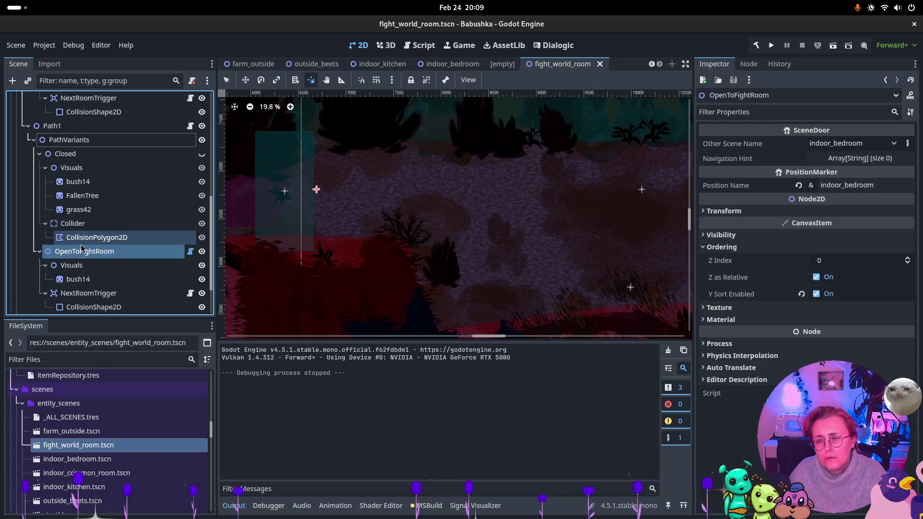
pyautogui.scroll(-2, 82, 248)
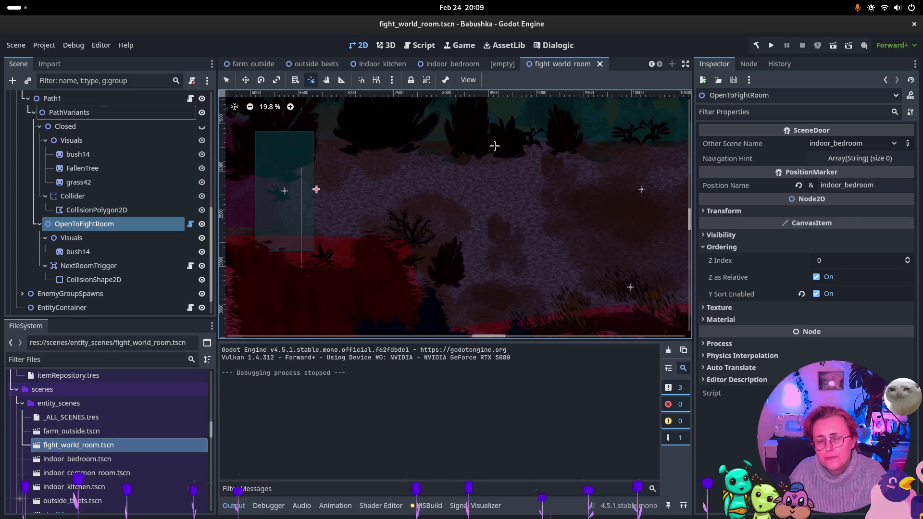
pyautogui.click(123, 239)
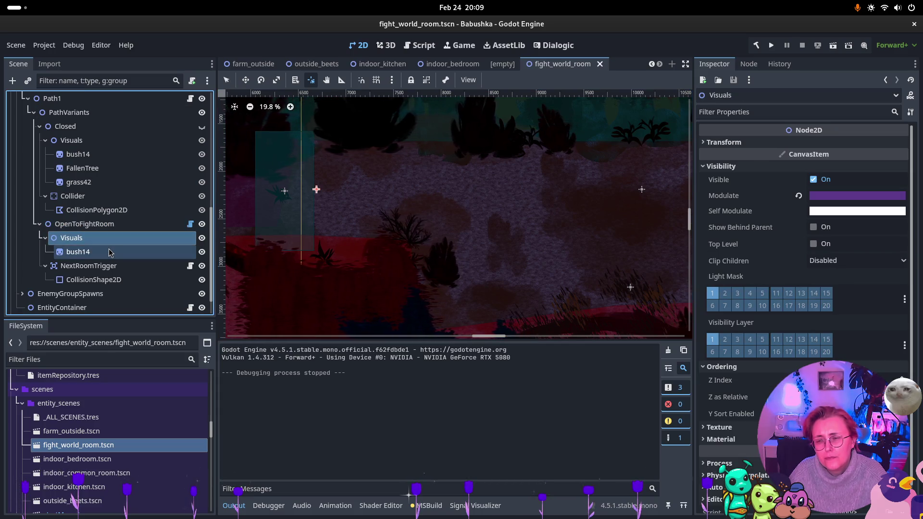
pyautogui.click(111, 253)
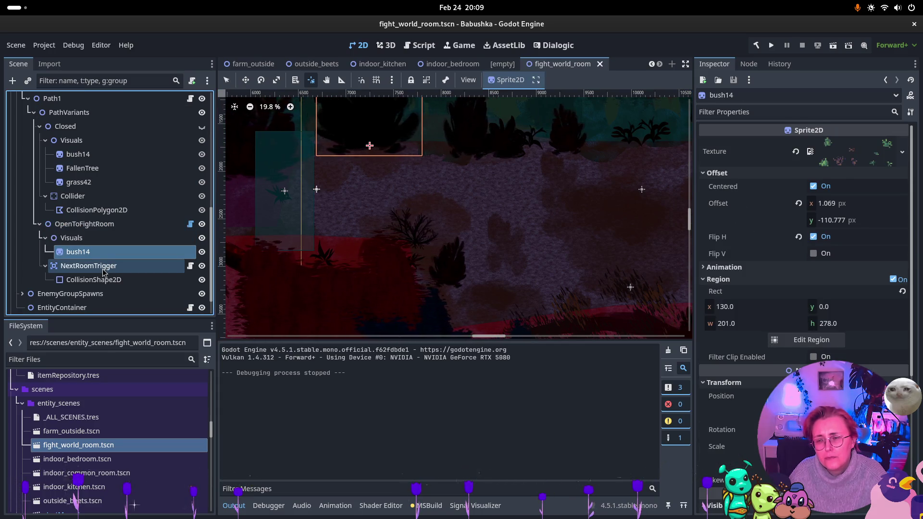
pyautogui.click(103, 272)
pyautogui.scroll(2, 892, 231)
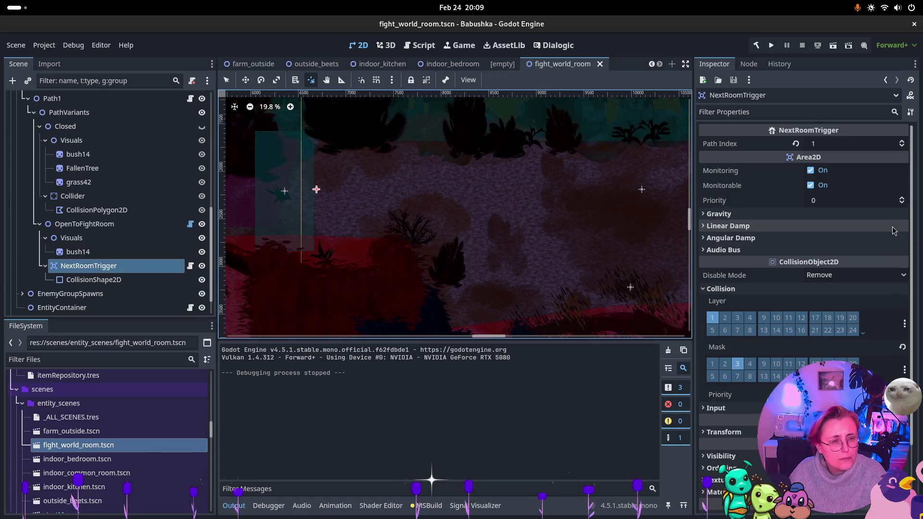
pyautogui.click(125, 228)
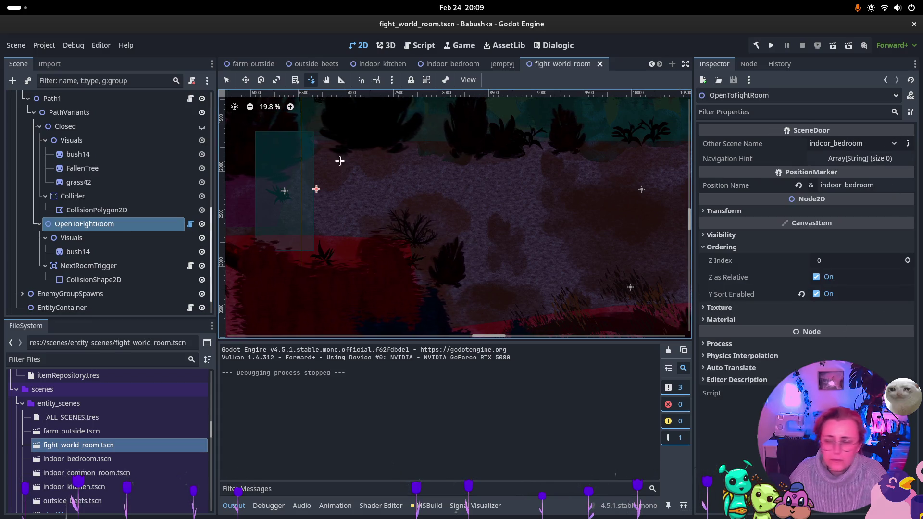
pyautogui.scroll(-2, 368, 243)
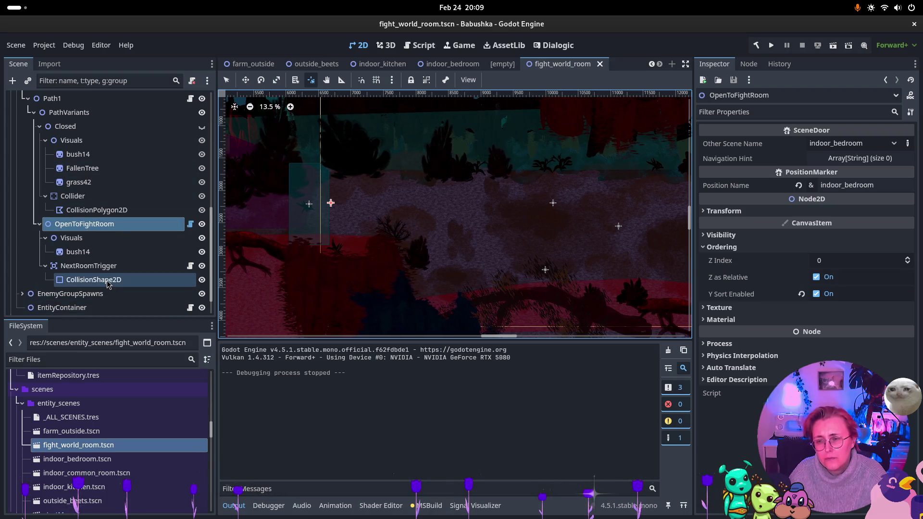
pyautogui.scroll(3, 95, 222)
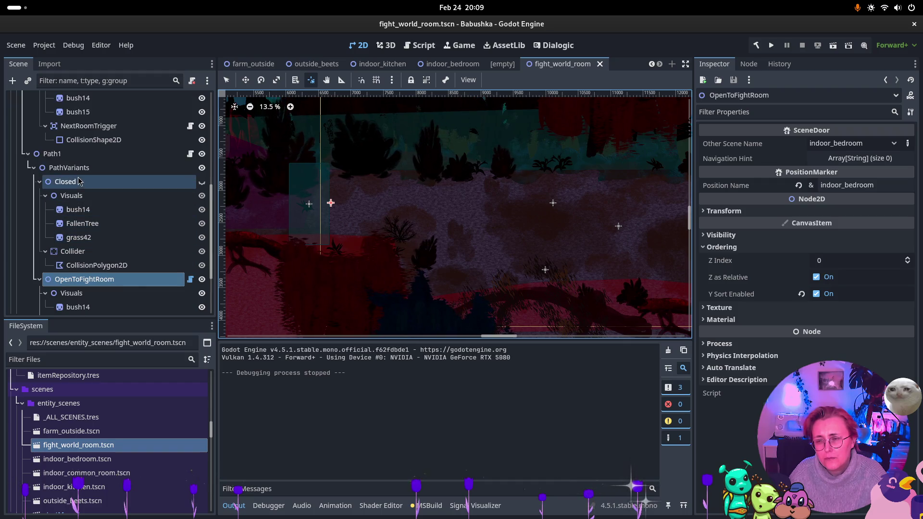
pyautogui.scroll(5, 95, 221)
pyautogui.click(95, 221)
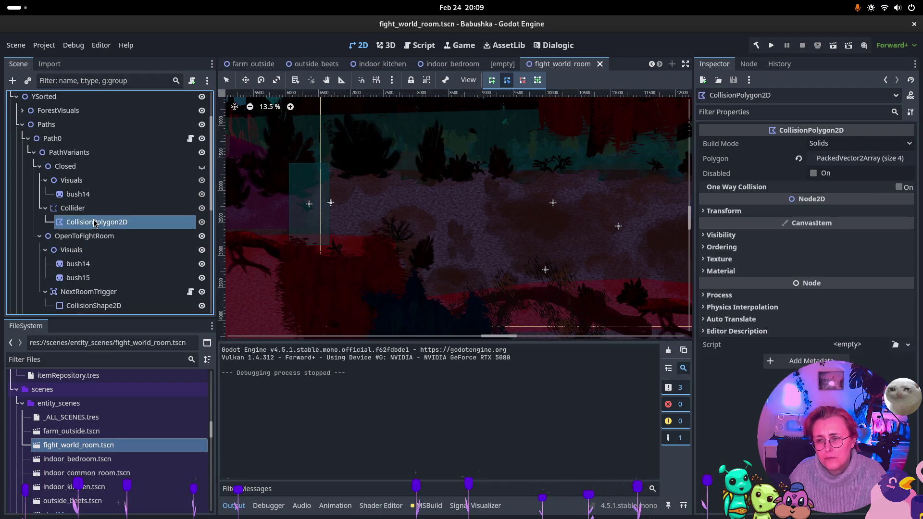
# - Inspect the Collider node's properties in the fight_world_room scene
pyautogui.click(94, 211)
pyautogui.scroll(-4, 281, 219)
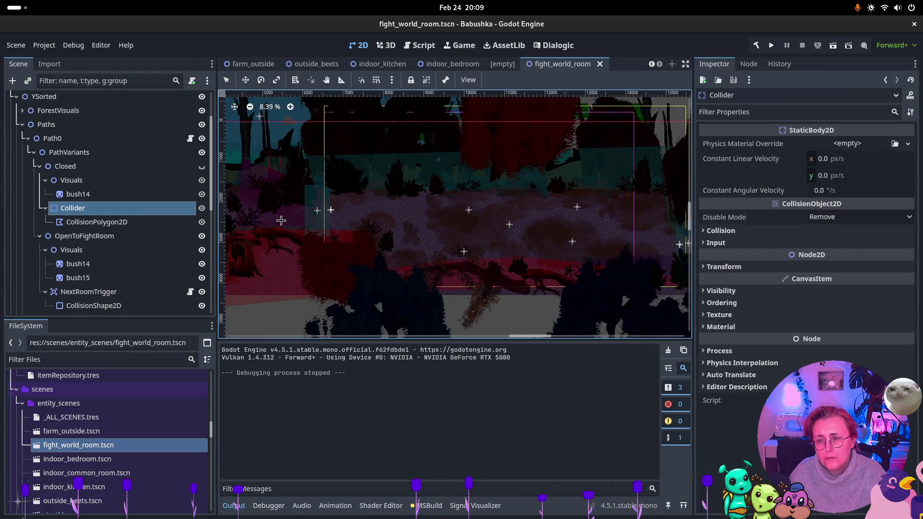
pyautogui.scroll(5, 281, 219)
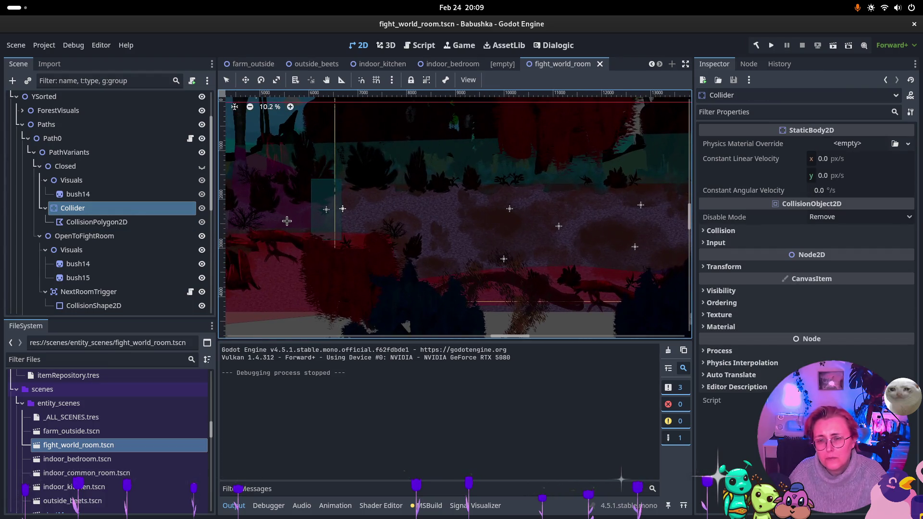
pyautogui.scroll(3, 290, 226)
pyautogui.scroll(-5, 282, 229)
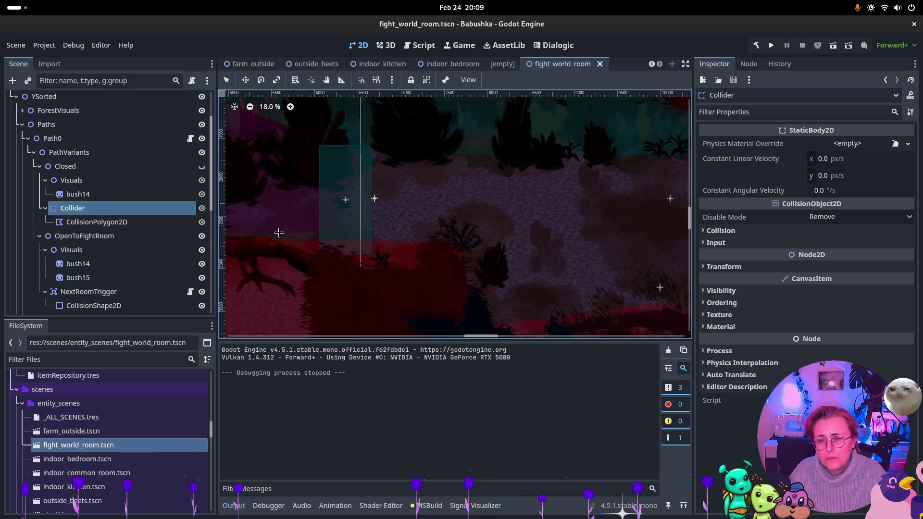
pyautogui.scroll(-1, 279, 232)
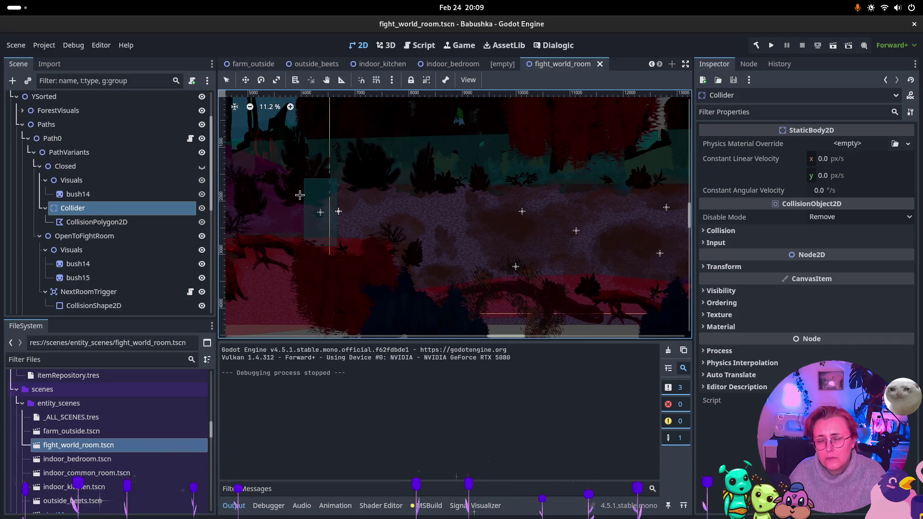
# - Check OpenToFightRoom and the floortile00 sprite, then collapse 'back tree bois layer 5'
pyautogui.click(103, 237)
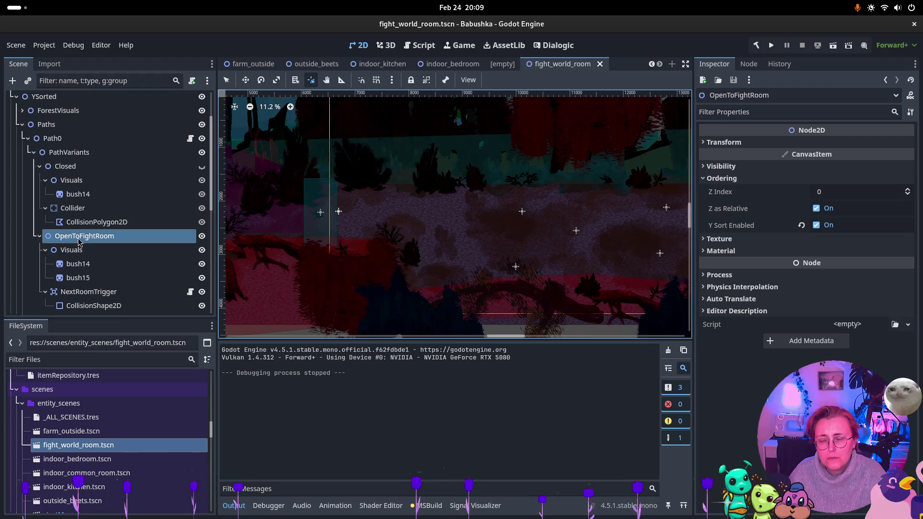
pyautogui.click(348, 219)
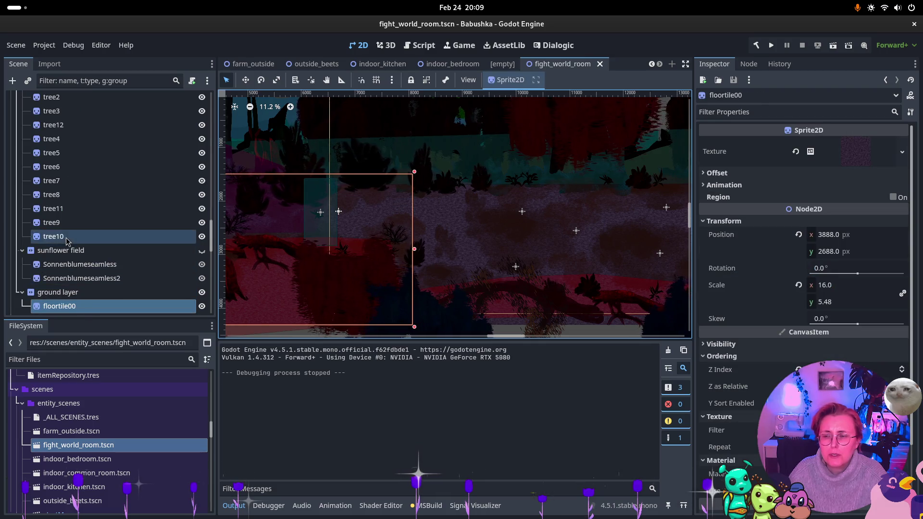
pyautogui.scroll(4, 60, 198)
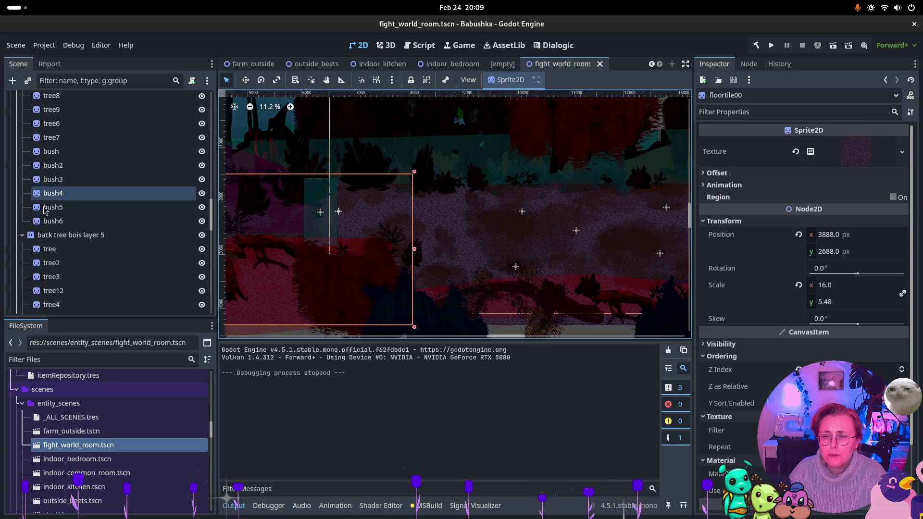
pyautogui.click(22, 235)
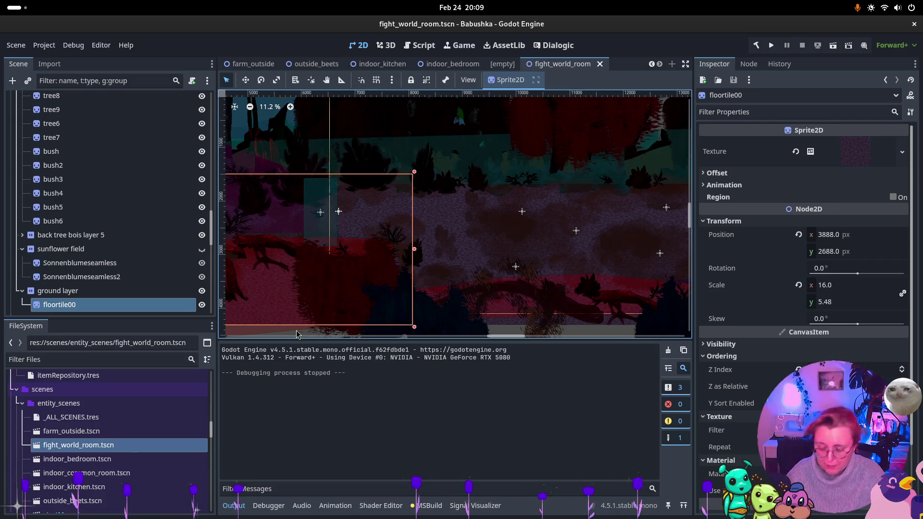
pyautogui.press('super')
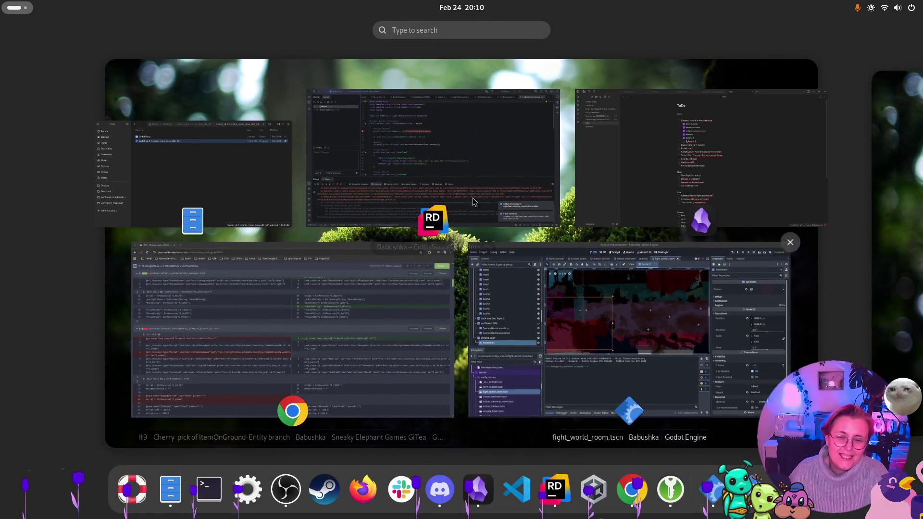
# - Add 'Fightworld wieder spielbar machen' as a new line below fightworld in the Obsidian ToDo note
pyautogui.click(711, 154)
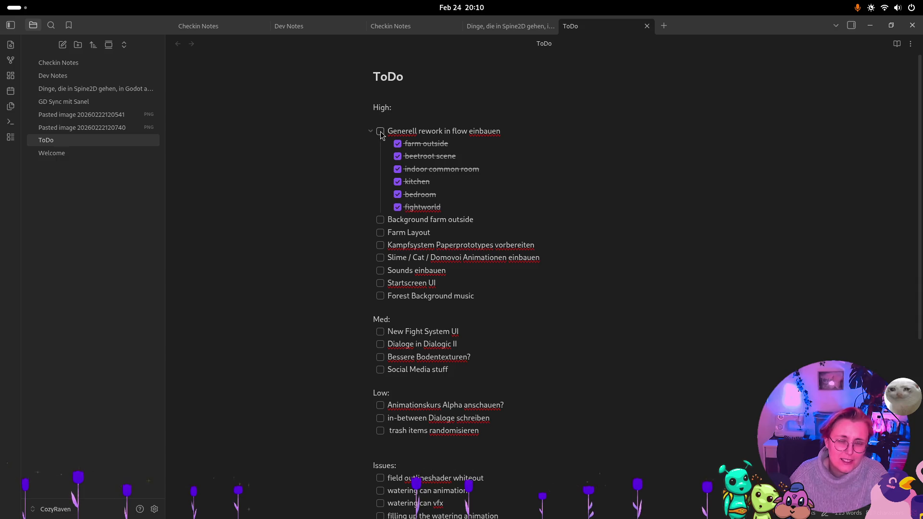
pyautogui.click(469, 206)
pyautogui.press('Return')
pyautogui.write('Fightworld wieder spielbar machen')
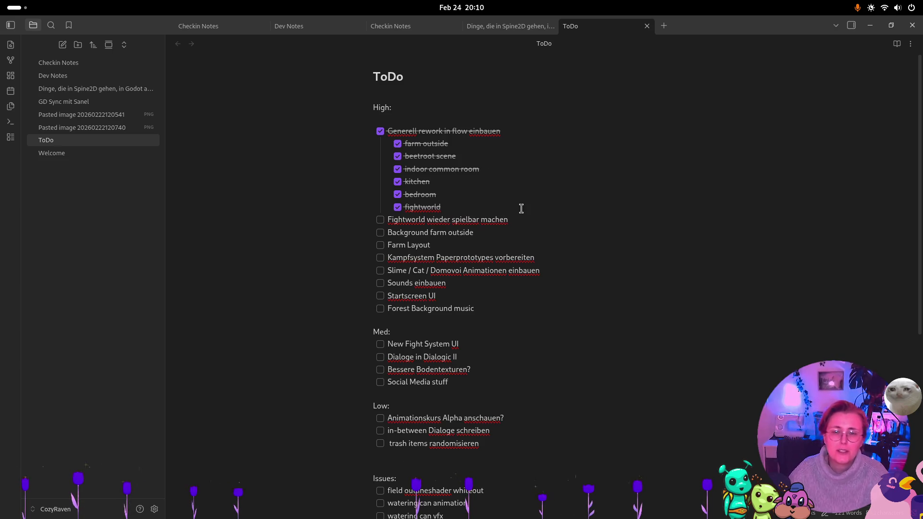
# - Switch via Godot to Rider and expand the list of changed files
pyautogui.press('super')
pyautogui.click(633, 306)
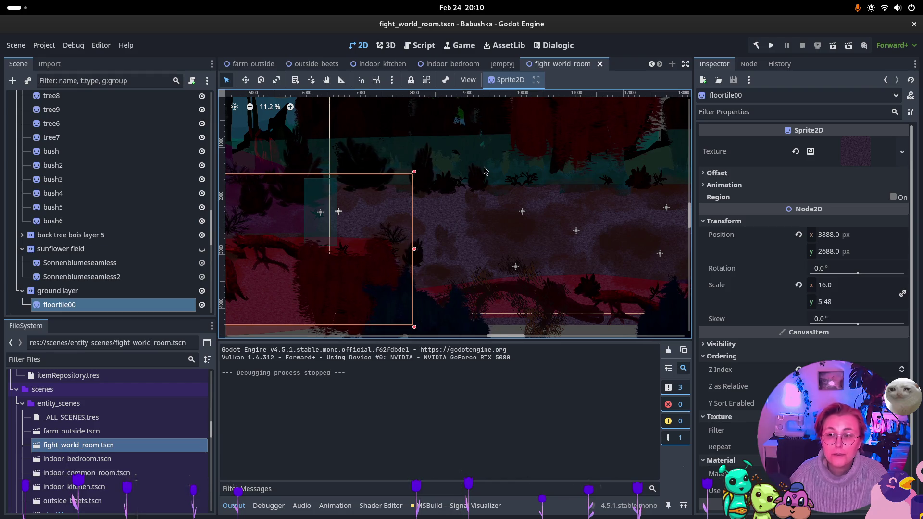
pyautogui.press('super')
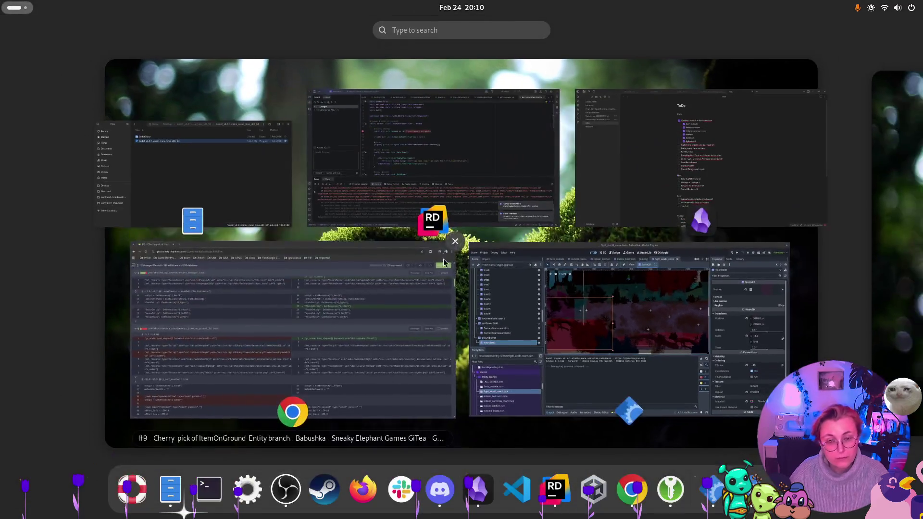
pyautogui.click(468, 173)
pyautogui.click(29, 81)
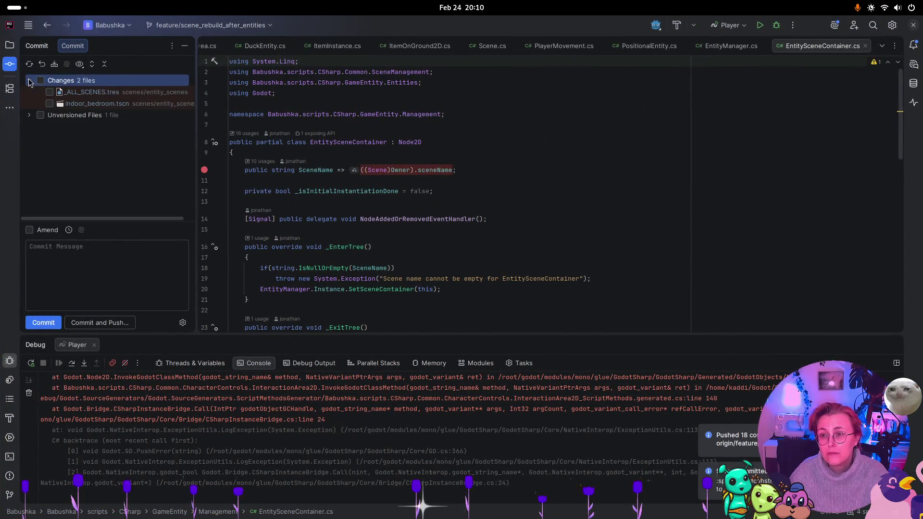
# - Include the unversioned fight_world_room.tscn and enter the message 'Übergang zu fightworld eingebaut'
pyautogui.click(30, 115)
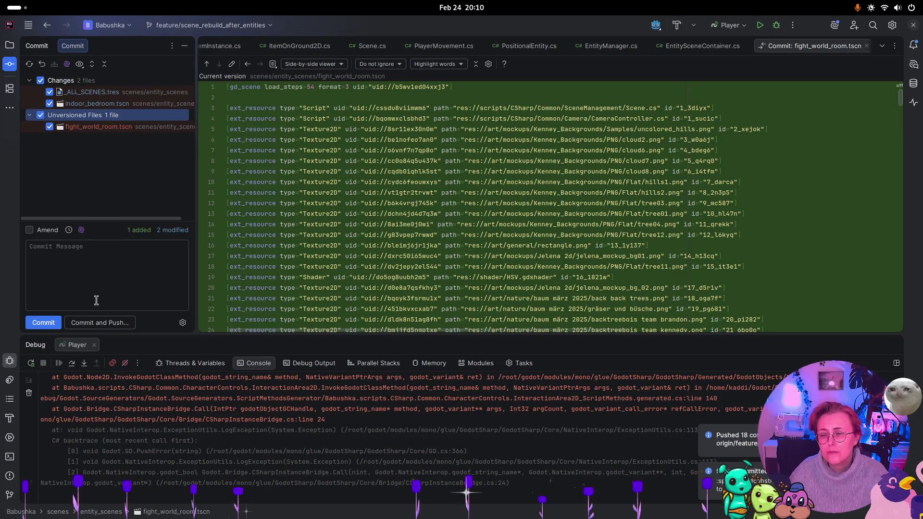
pyautogui.click(96, 273)
pyautogui.write('Übergang zu')
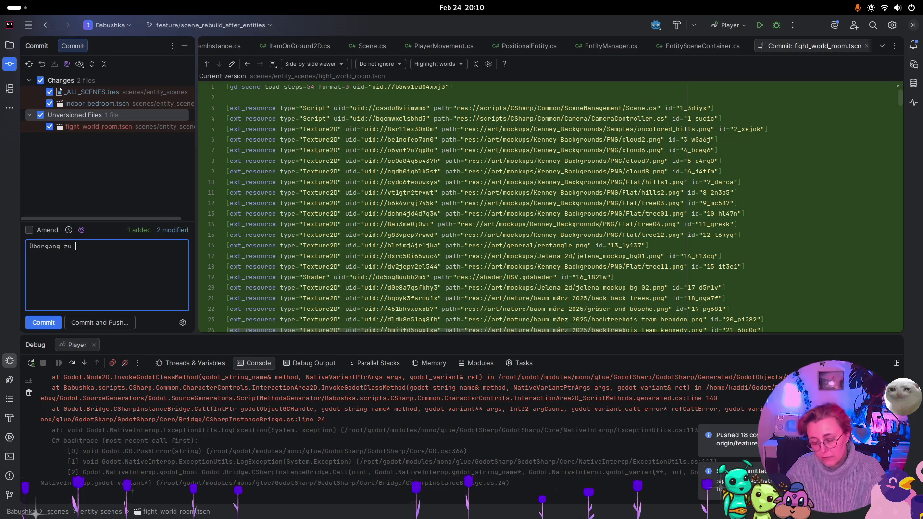
pyautogui.write('fightworld eingebaut')
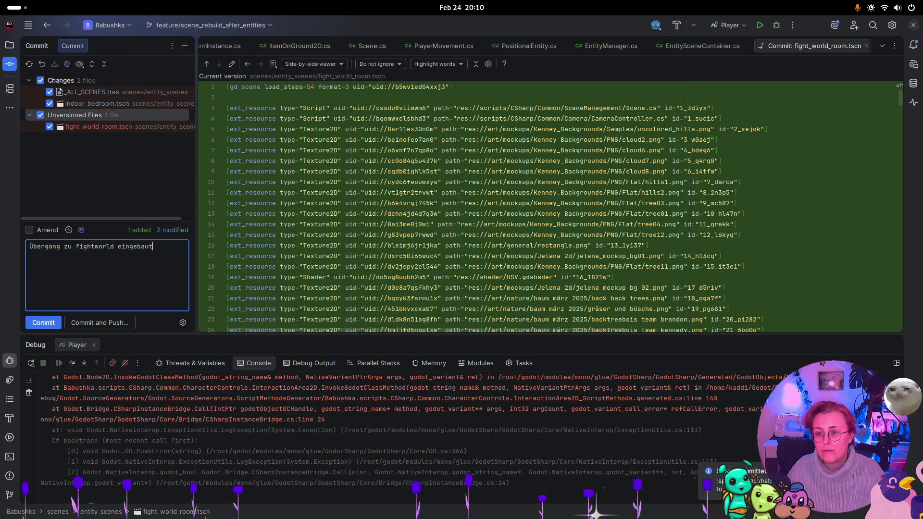
# - Commit and push the changes to origin, then switch to the Twitch browser window
pyautogui.click(115, 323)
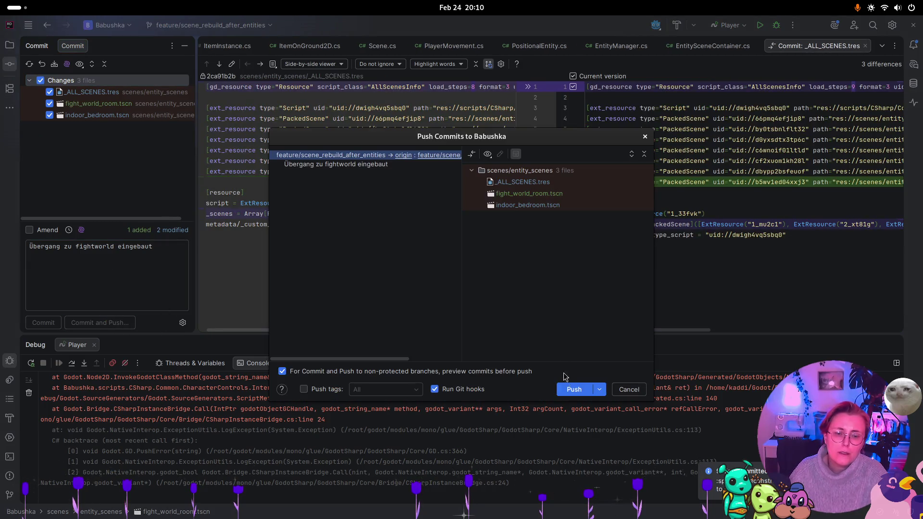
pyautogui.click(575, 392)
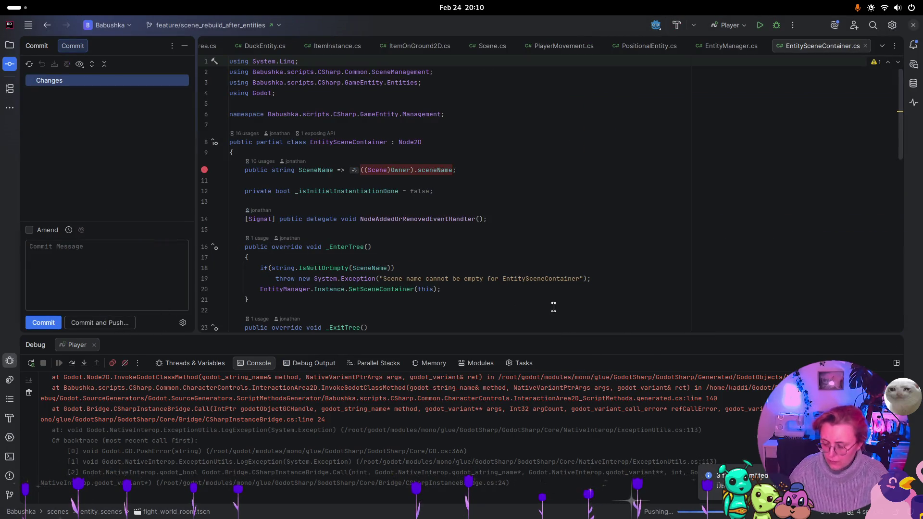
pyautogui.press('super')
pyautogui.press('super')
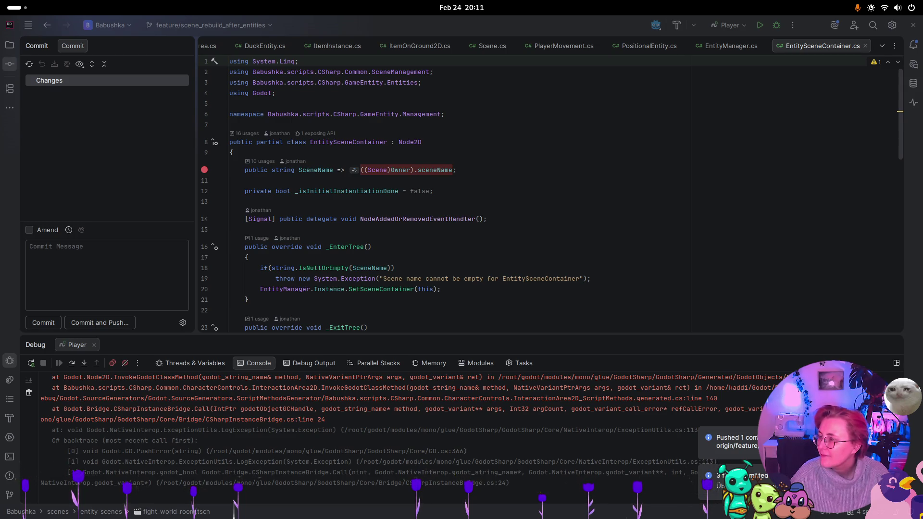
pyautogui.hotkey('alt', 'Tab')
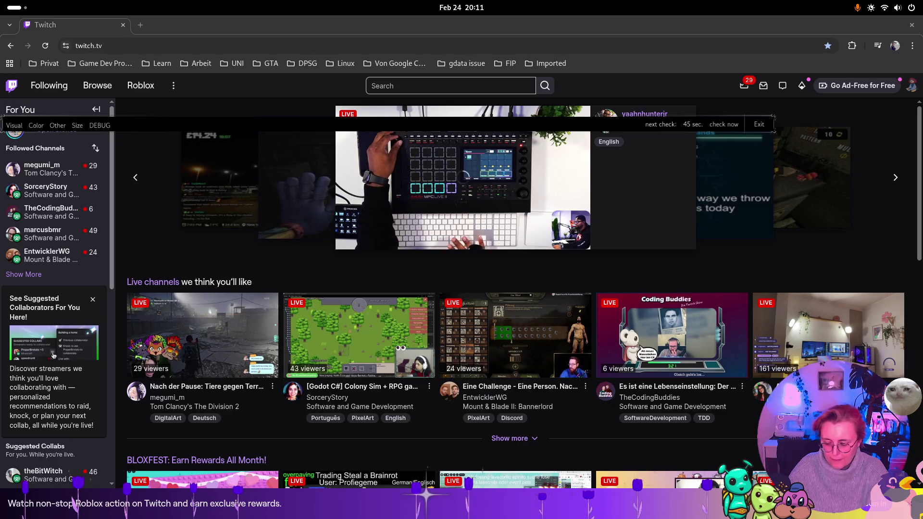
# - Search Twitch channels for 'the g', dismiss the suggestions, and show all open windows
pyautogui.moveTo(462, 192)
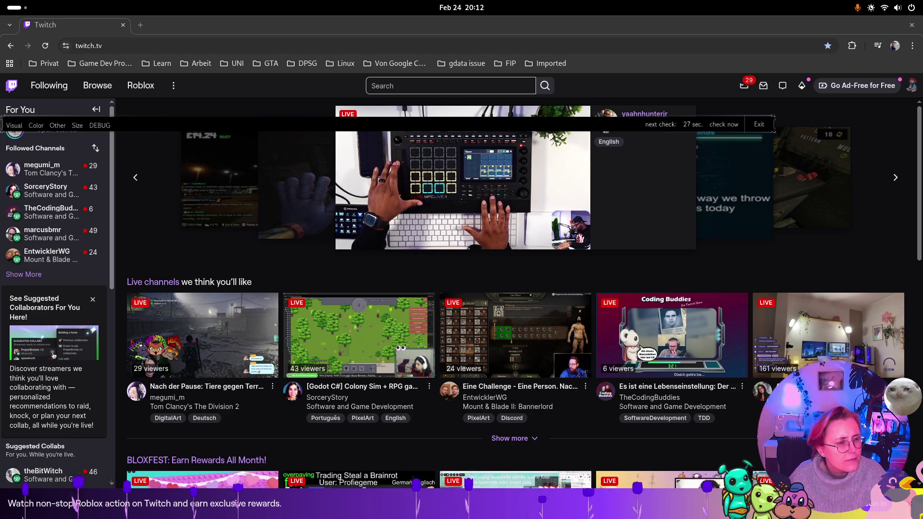
pyautogui.click(430, 86)
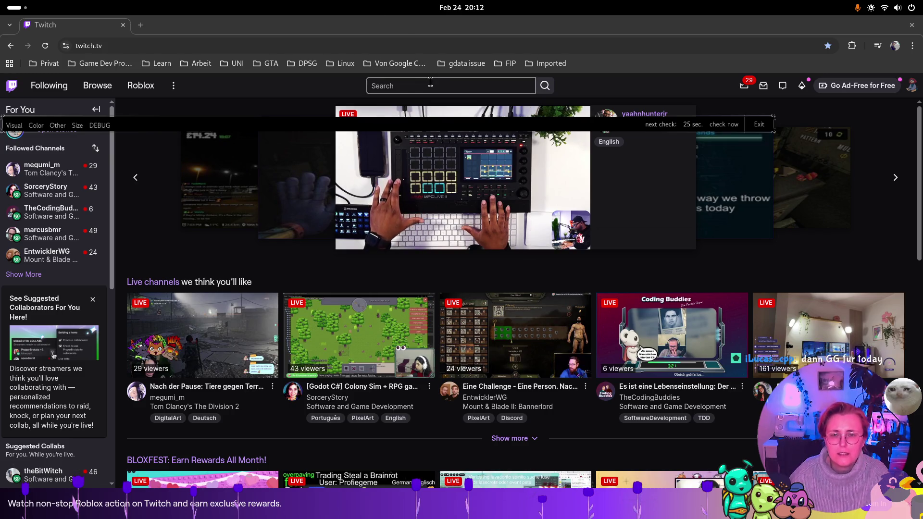
pyautogui.write('the g')
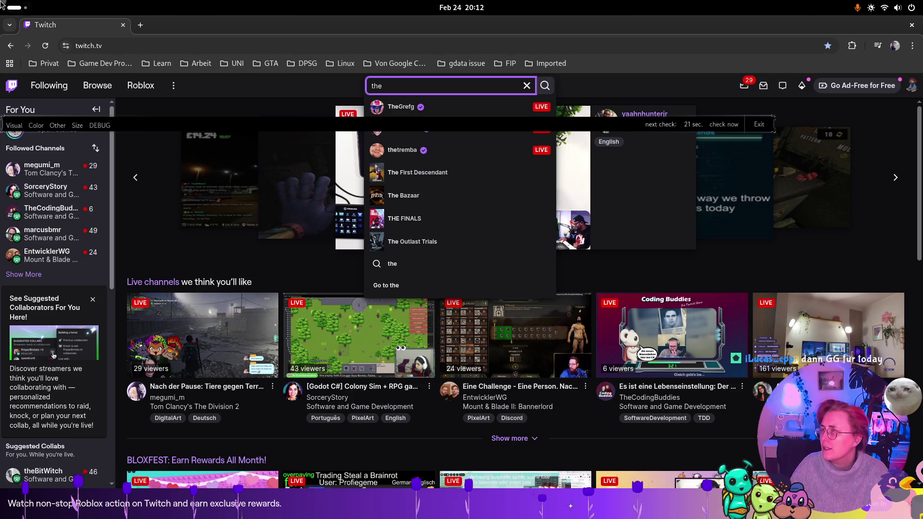
pyautogui.moveTo(0, 0)
pyautogui.press('Escape')
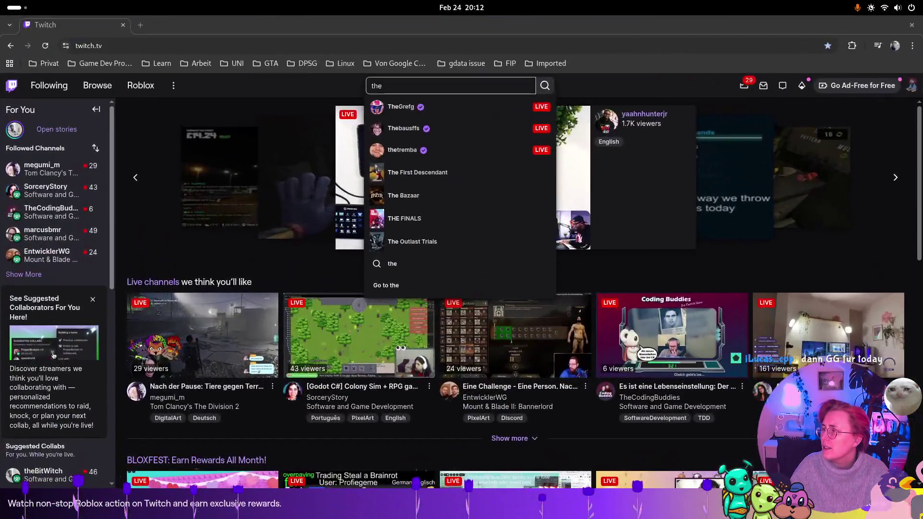
pyautogui.press('super')
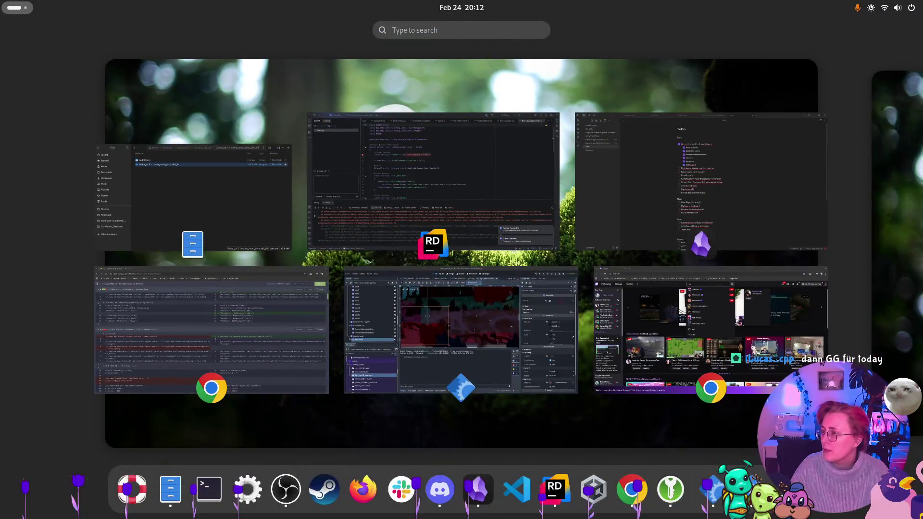